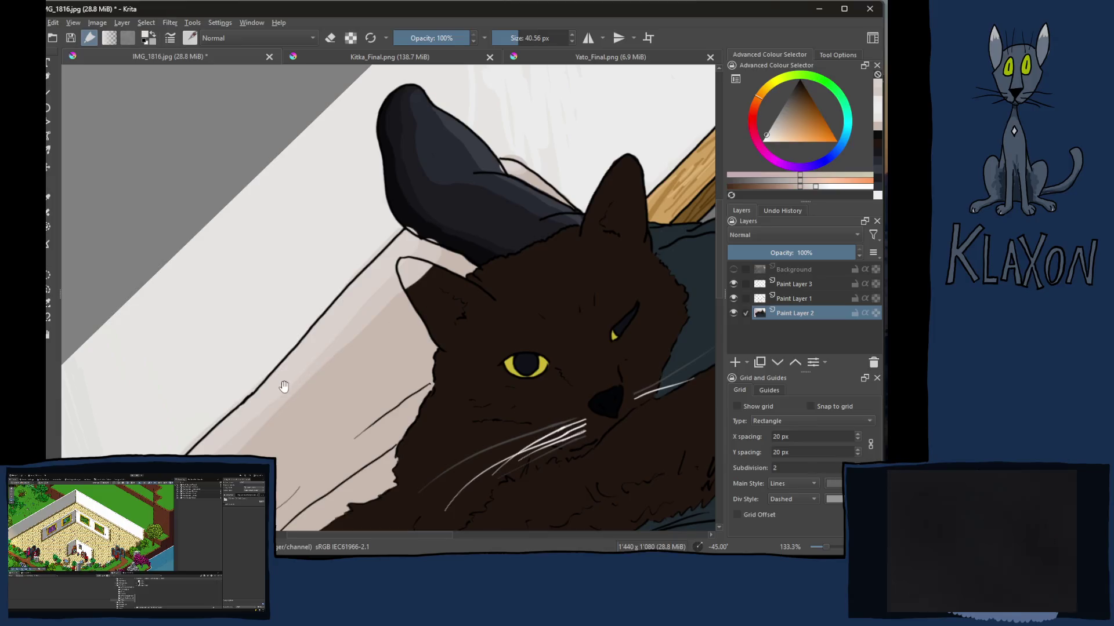
Paint light beige highlights along the blanket edge below the ear and the dark fold line.
{"action": "mouse_move", "coordinate": [484, 188]}
{"action": "left_mouse_down"}
{"action": "mouse_move", "coordinate": [226, 449]}
{"action": "mouse_move", "coordinate": [297, 316]}
{"action": "left_mouse_up"}
{"action": "left_click", "coordinate": [238, 415], "text": "ctrl"}
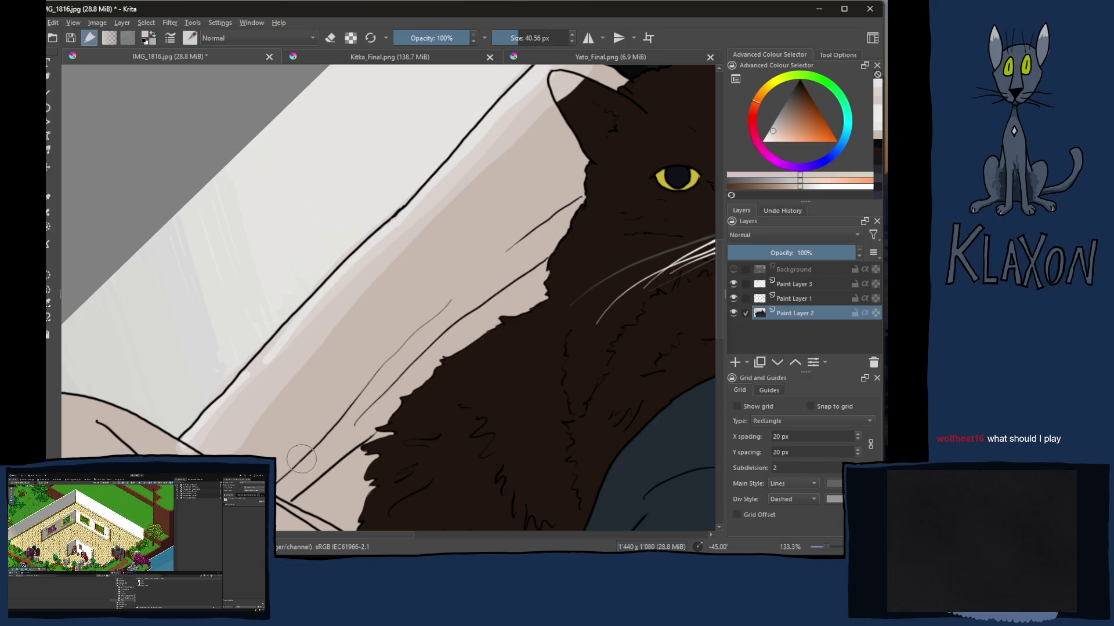
{"action": "left_click_drag", "start_coordinate": [287, 487], "coordinate": [458, 300]}
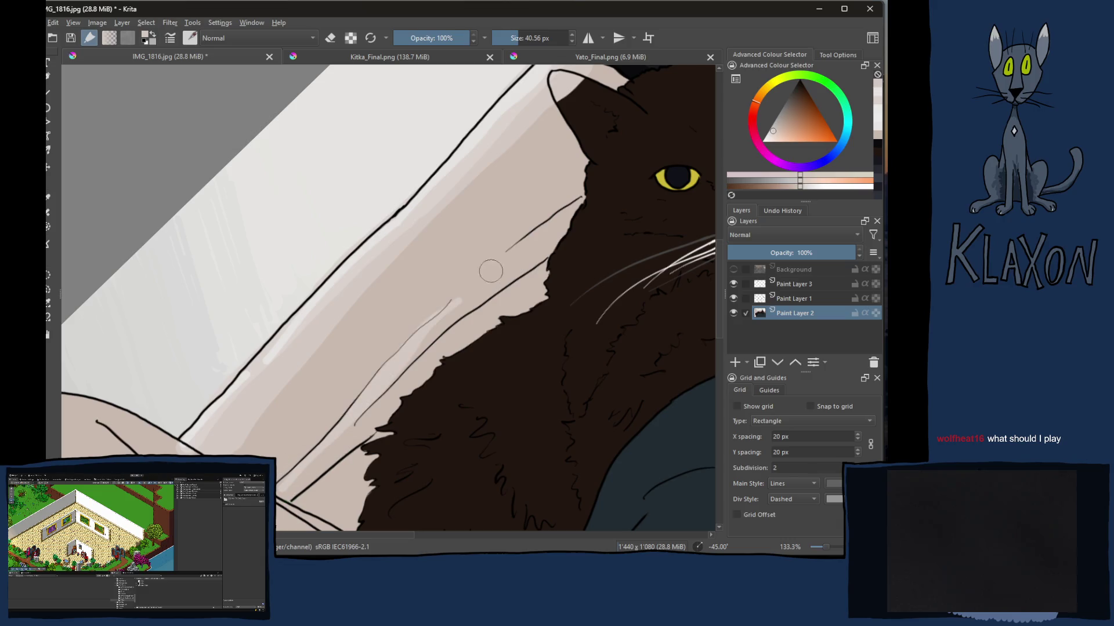
{"action": "left_click_drag", "start_coordinate": [504, 254], "coordinate": [576, 199]}
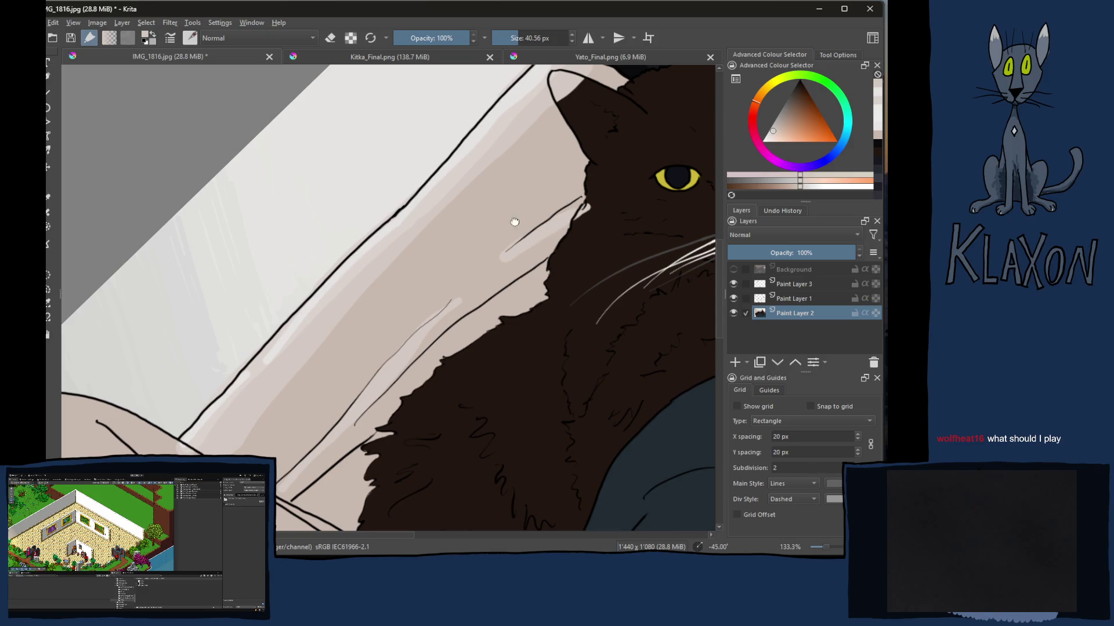
{"action": "scroll", "coordinate": [511, 226], "scroll_direction": "up", "scroll_amount": 3}
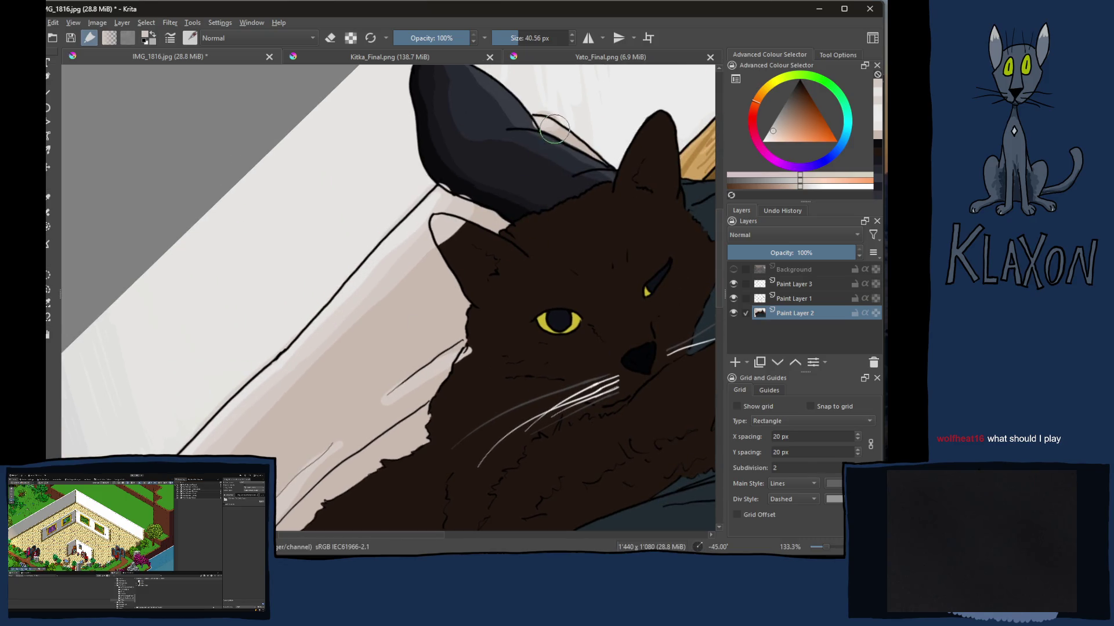
{"action": "scroll", "coordinate": [451, 290], "scroll_direction": "down", "scroll_amount": 3}
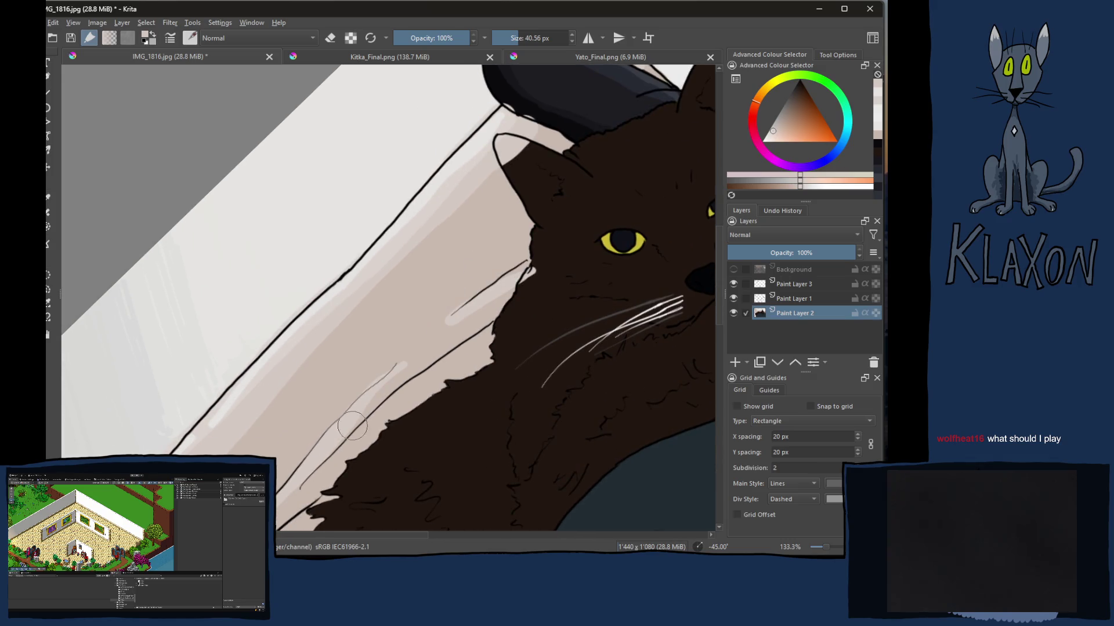
{"action": "left_click_drag", "start_coordinate": [338, 455], "coordinate": [463, 340]}
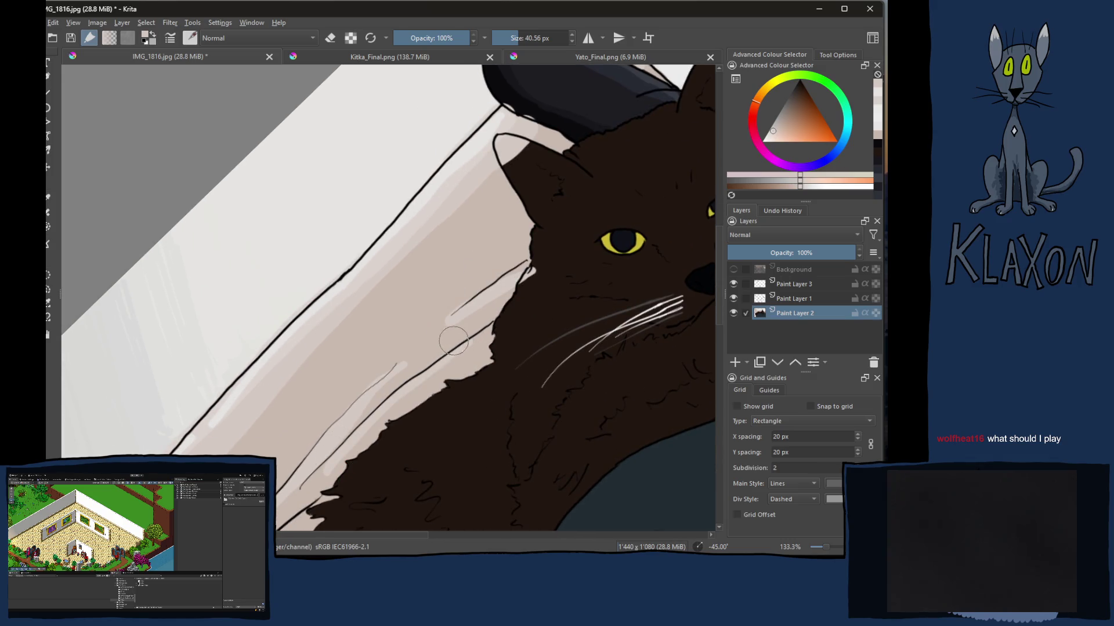
{"action": "left_click_drag", "start_coordinate": [350, 410], "coordinate": [328, 432]}
Sample a greyer light beige and cover the dark fur edge of the lower blanket.
{"action": "left_click", "coordinate": [300, 422], "text": "ctrl"}
{"action": "left_click", "coordinate": [796, 187]}
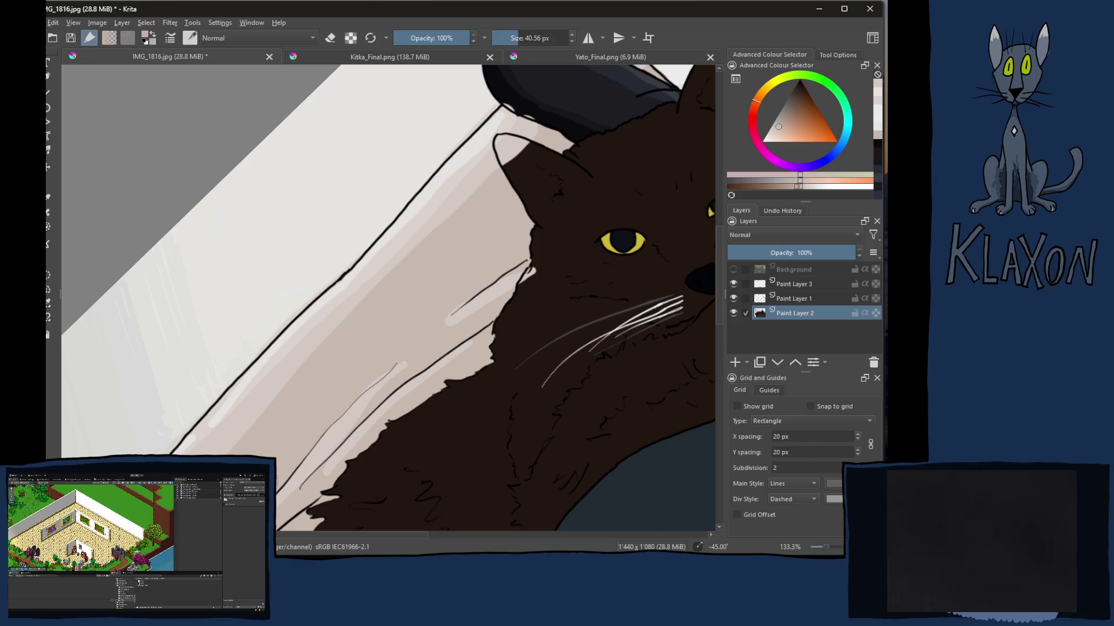
{"action": "left_click_drag", "start_coordinate": [283, 532], "coordinate": [318, 370]}
{"action": "left_click_drag", "start_coordinate": [330, 418], "coordinate": [332, 370]}
{"action": "left_click_drag", "start_coordinate": [332, 417], "coordinate": [352, 367]}
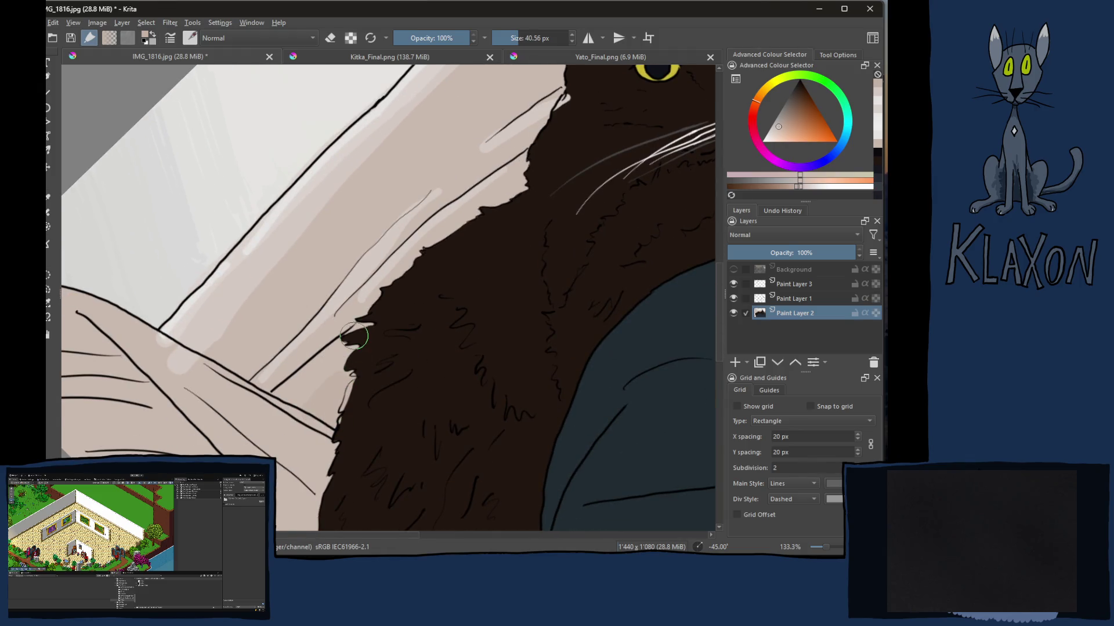
Shade up the blanket fold in darker beige, redoing the first stroke.
{"action": "left_click", "coordinate": [793, 186]}
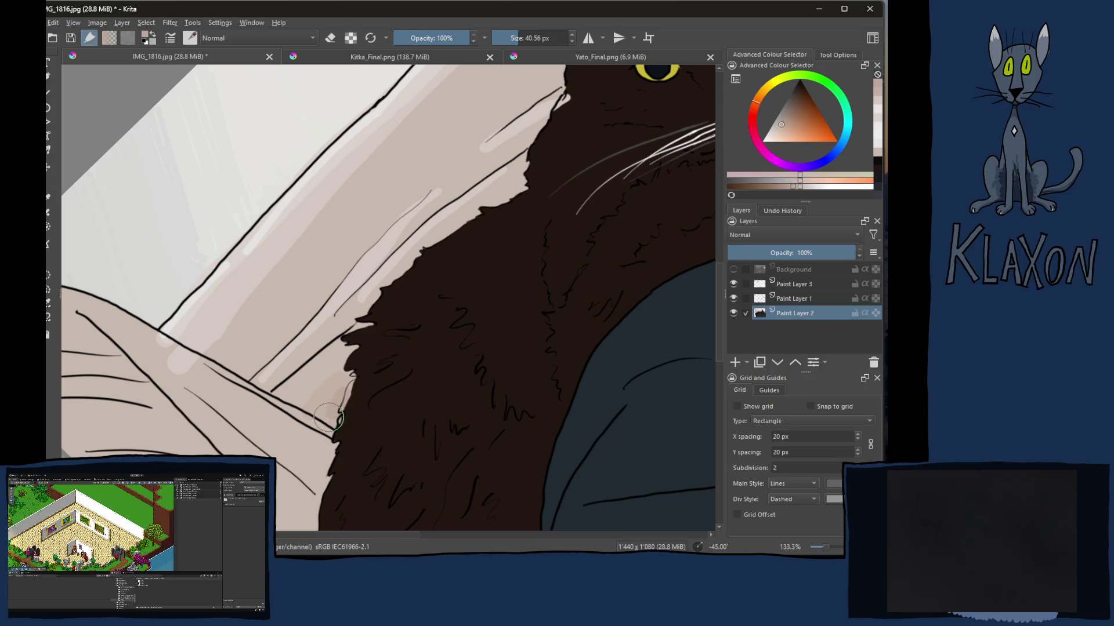
{"action": "left_click_drag", "start_coordinate": [268, 380], "coordinate": [308, 345]}
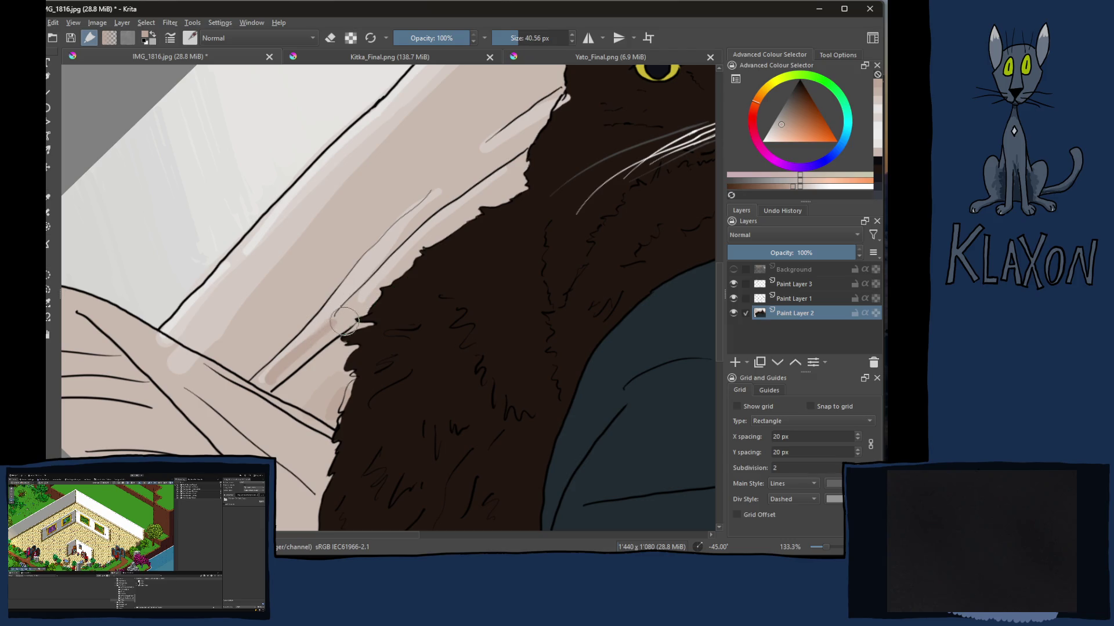
{"action": "key", "text": "ctrl+z"}
{"action": "mouse_move", "coordinate": [274, 388]}
{"action": "left_mouse_down"}
{"action": "mouse_move", "coordinate": [430, 232]}
{"action": "mouse_move", "coordinate": [523, 183]}
{"action": "left_mouse_up"}
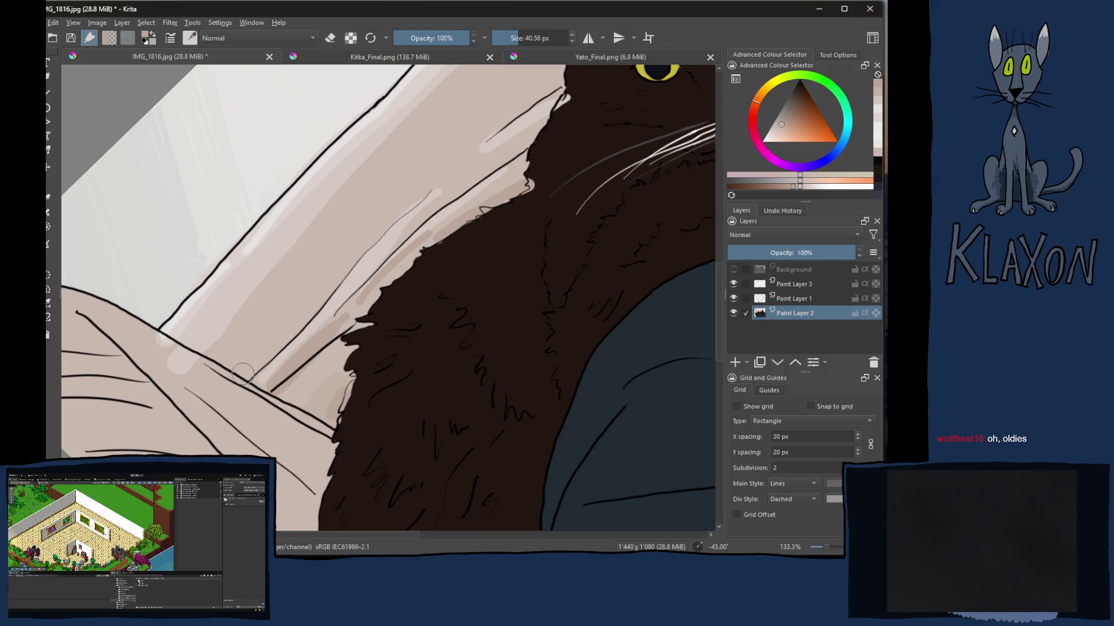
{"action": "left_click_drag", "start_coordinate": [242, 373], "coordinate": [444, 179]}
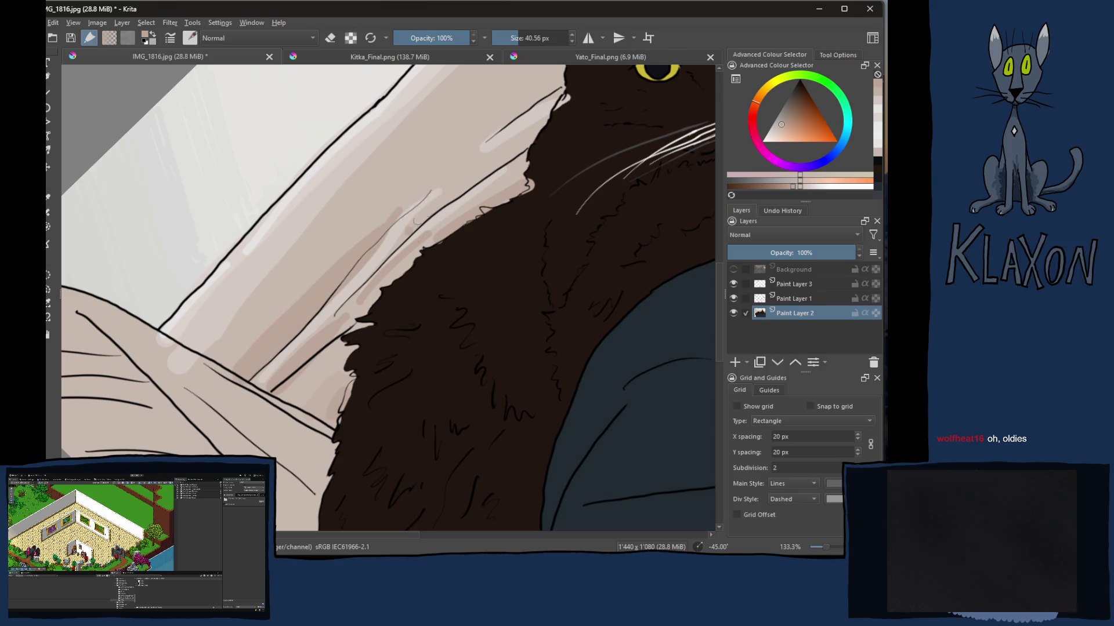
{"action": "left_click_drag", "start_coordinate": [411, 227], "coordinate": [550, 109]}
{"action": "left_click_drag", "start_coordinate": [578, 60], "coordinate": [446, 188]}
{"action": "left_click_drag", "start_coordinate": [473, 151], "coordinate": [431, 193]}
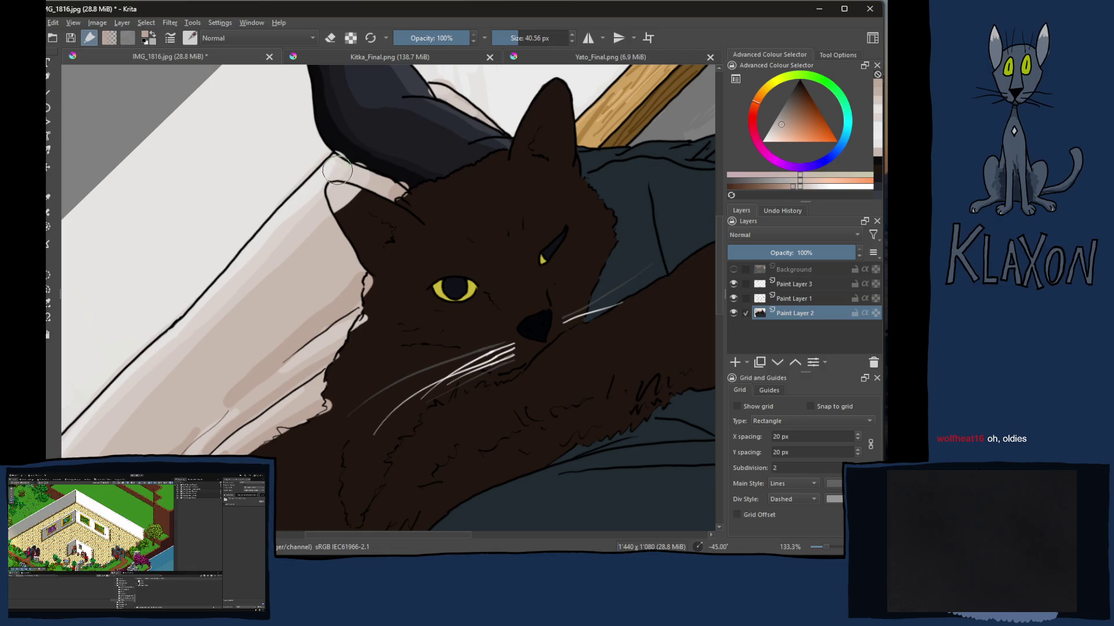
Paint sampled beige over the outline at the ear base and the cushion beside it.
{"action": "left_click_drag", "start_coordinate": [337, 170], "coordinate": [389, 186]}
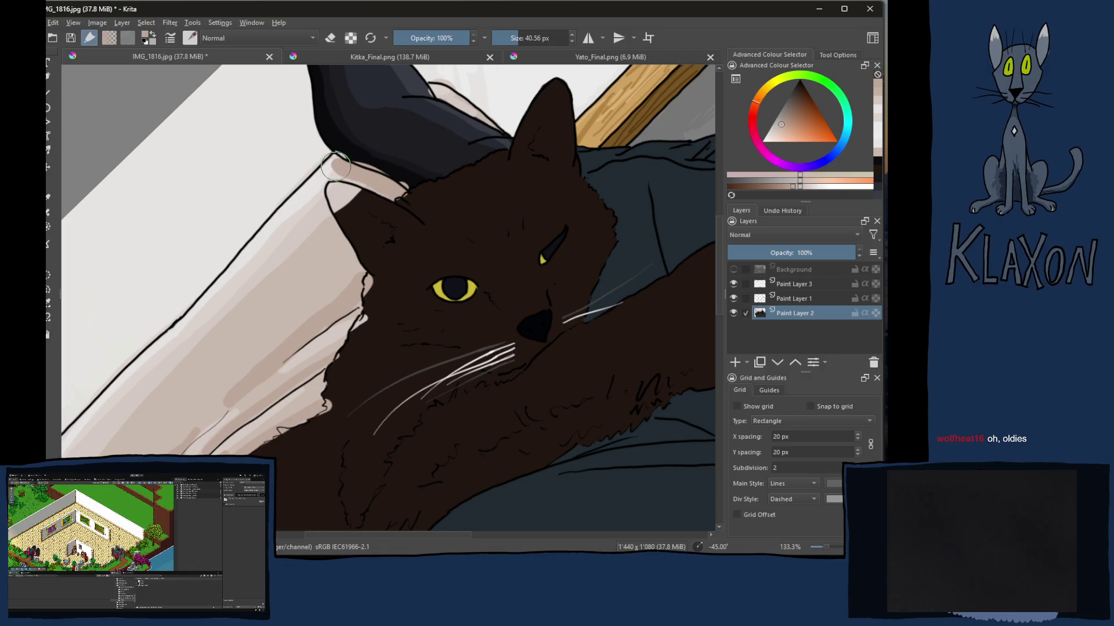
{"action": "key", "text": "ctrl+z"}
{"action": "left_click", "coordinate": [323, 208], "text": "ctrl"}
{"action": "left_click_drag", "start_coordinate": [331, 169], "coordinate": [324, 184]}
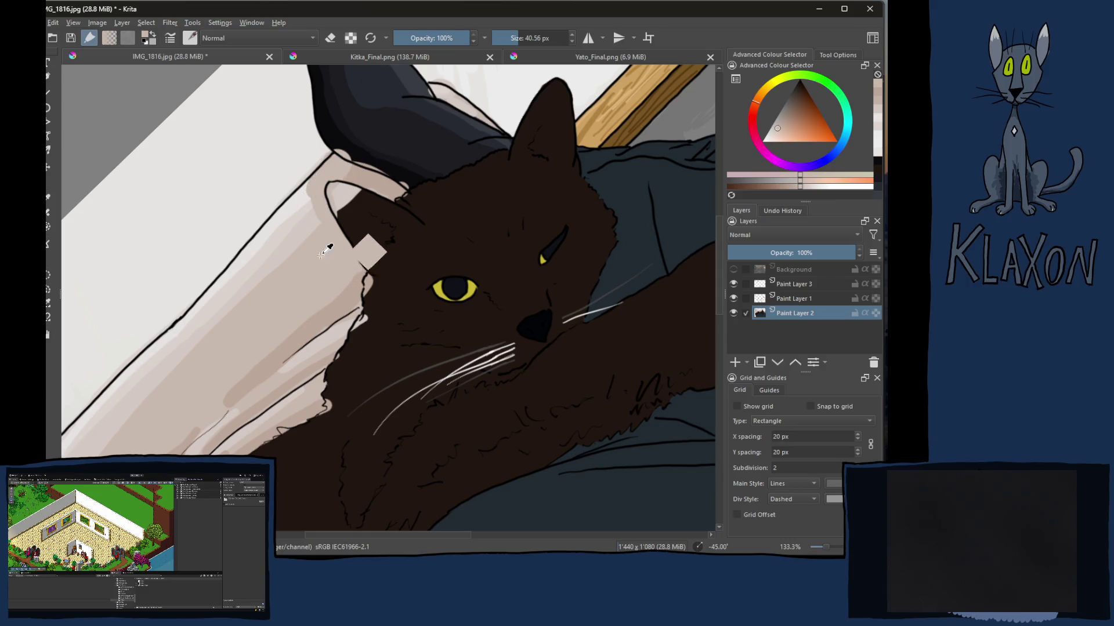
{"action": "left_click", "coordinate": [303, 199], "text": "ctrl"}
{"action": "left_click_drag", "start_coordinate": [302, 199], "coordinate": [321, 249]}
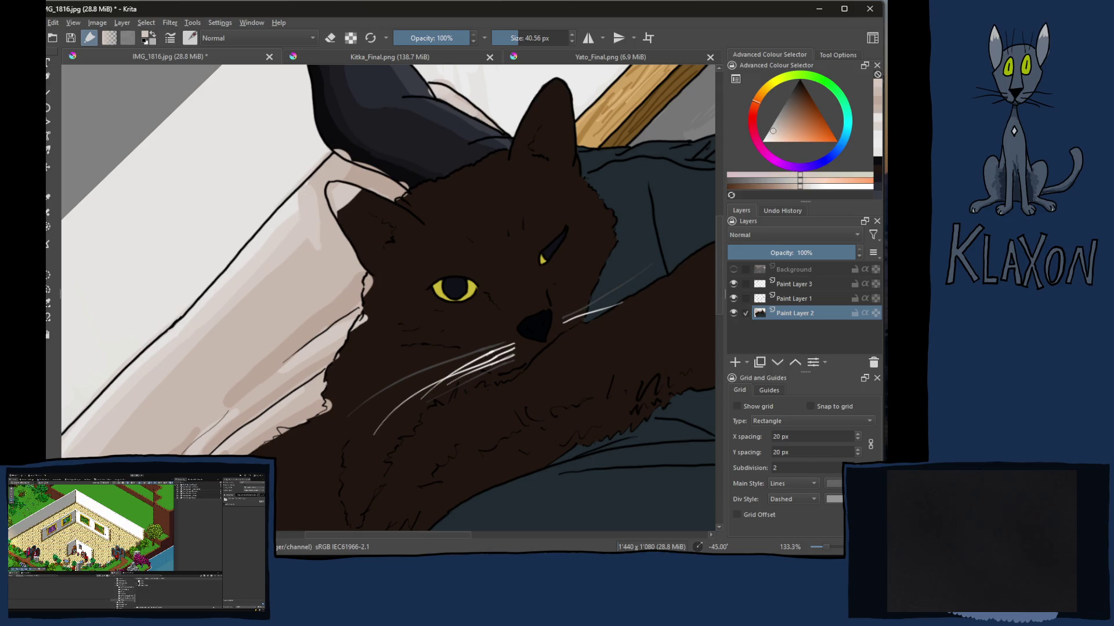
{"action": "left_click", "coordinate": [294, 204], "text": "ctrl"}
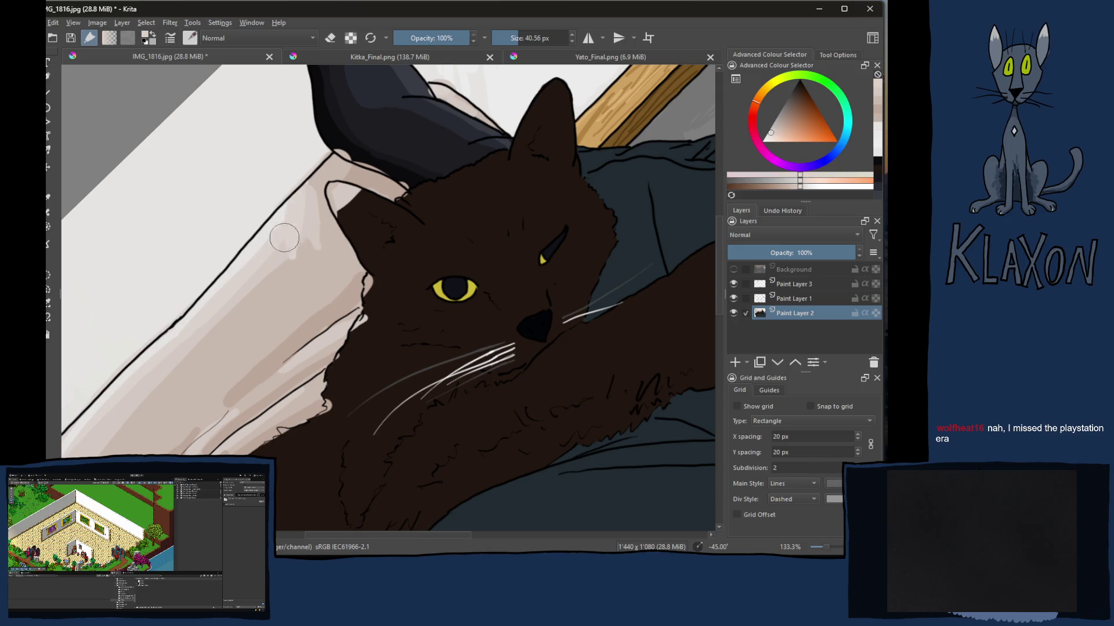
{"action": "left_click", "coordinate": [279, 216], "text": "ctrl"}
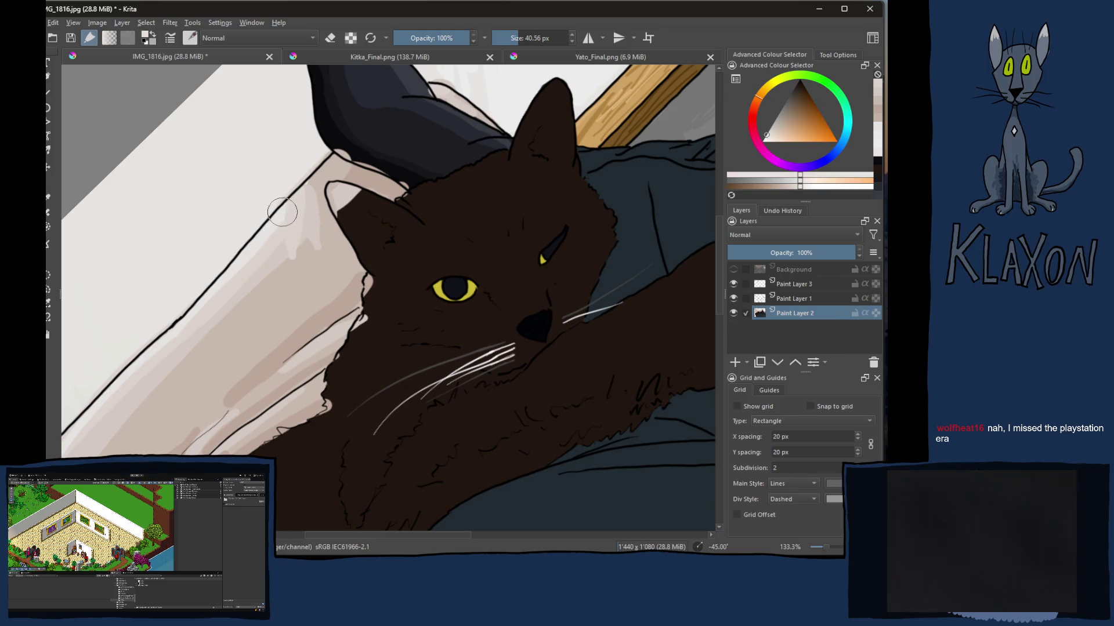
{"action": "left_click", "coordinate": [270, 246], "text": "ctrl"}
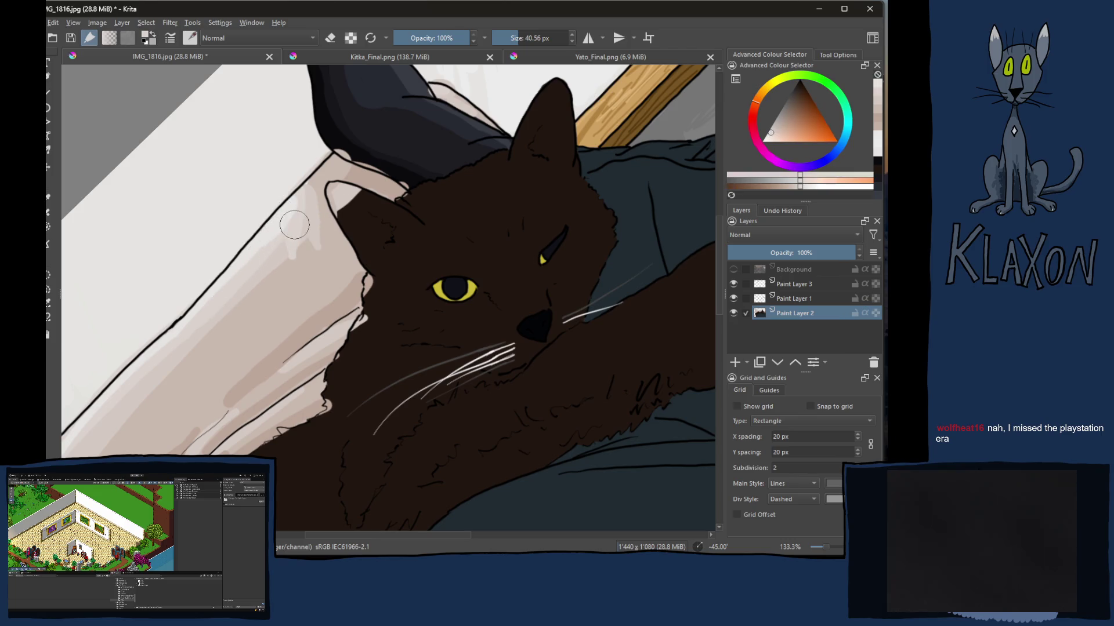
Zoom in on the ear, shrink the brush to about 16 px, and pick lighter cushion beiges.
{"action": "key", "text": "plus"}
{"action": "key", "text": "plus"}
{"action": "key", "text": "plus"}
{"action": "left_click_drag", "start_coordinate": [291, 275], "coordinate": [311, 375]}
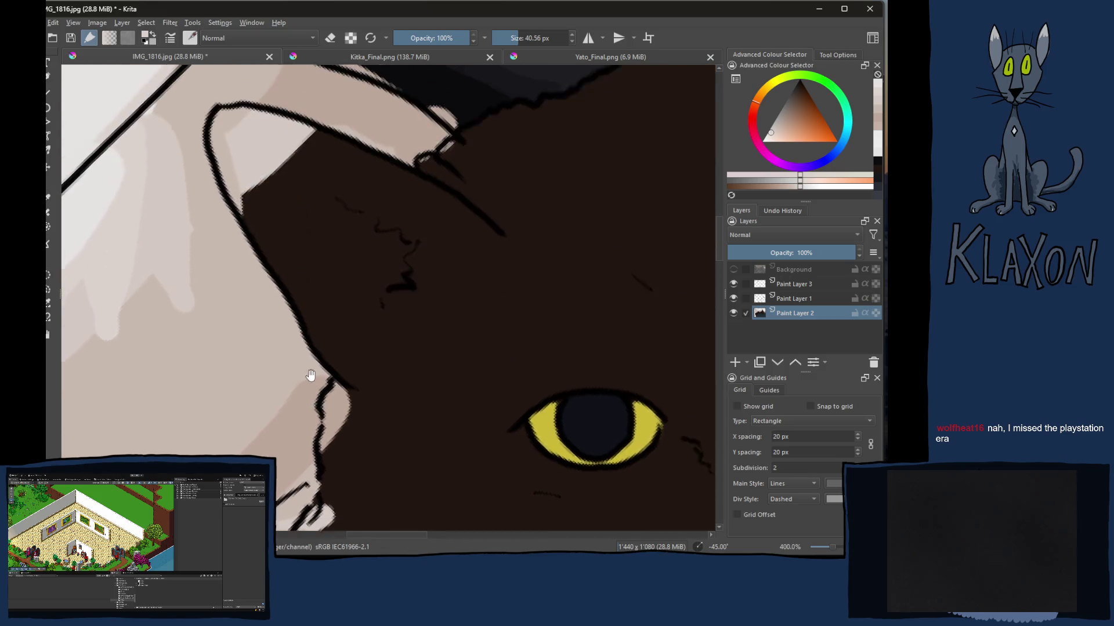
{"action": "scroll", "coordinate": [311, 375], "scroll_direction": "up", "scroll_amount": 3}
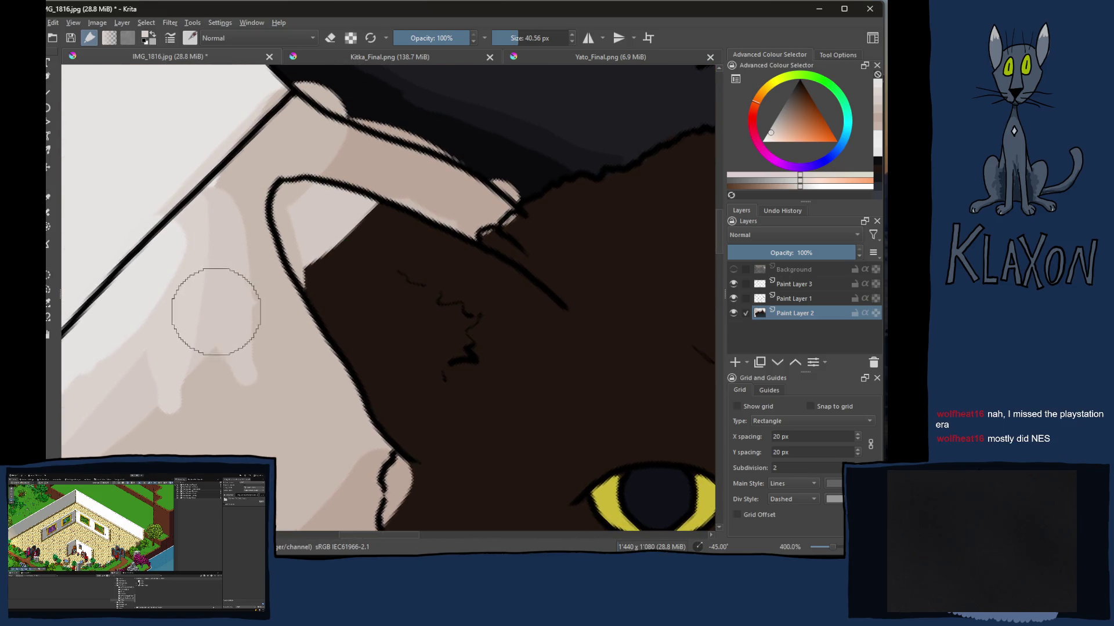
{"action": "left_click", "coordinate": [255, 444], "text": "ctrl"}
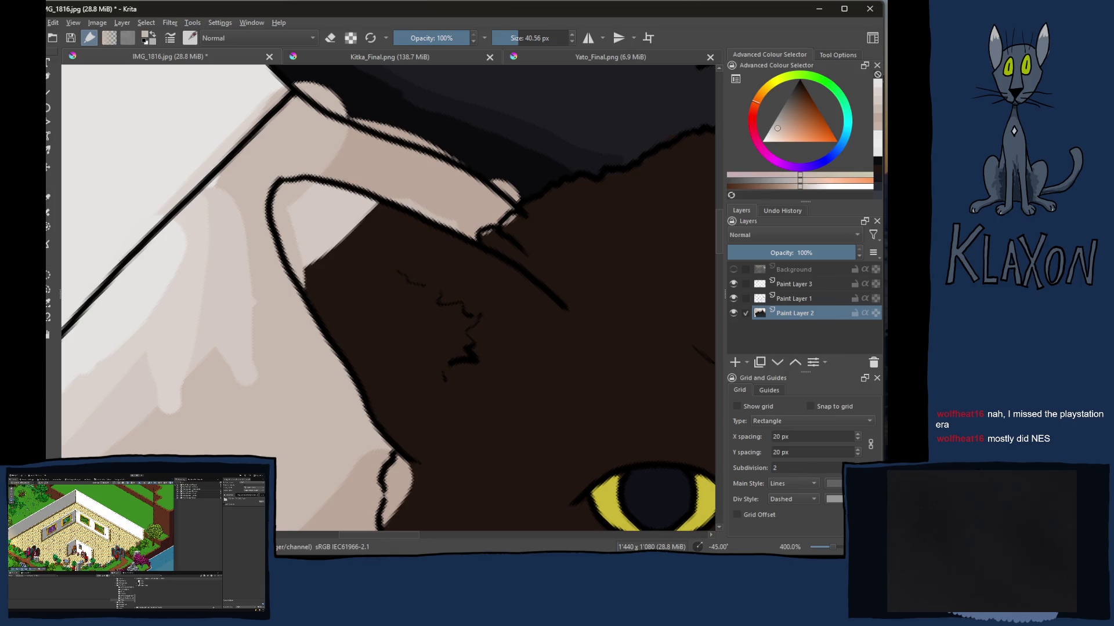
{"action": "left_click", "coordinate": [185, 301], "text": "ctrl"}
{"action": "left_click_drag", "start_coordinate": [184, 302], "coordinate": [154, 298], "text": "shift"}
{"action": "left_click_drag", "start_coordinate": [190, 237], "coordinate": [89, 388], "text": "shift"}
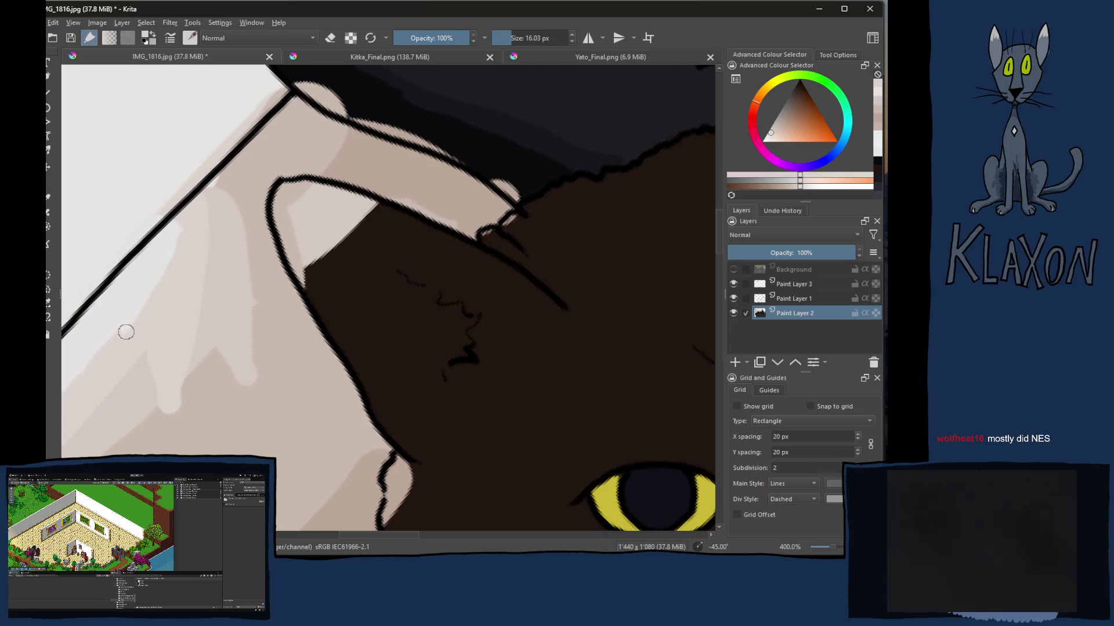
{"action": "left_click", "coordinate": [192, 283], "text": "ctrl"}
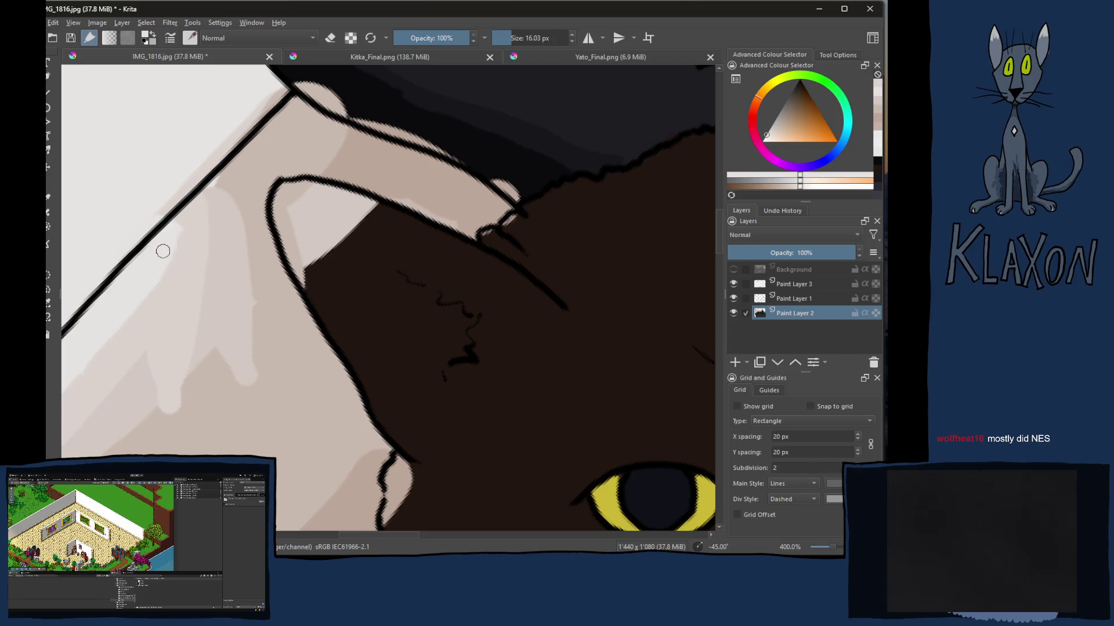
{"action": "left_click", "coordinate": [191, 244], "text": "ctrl"}
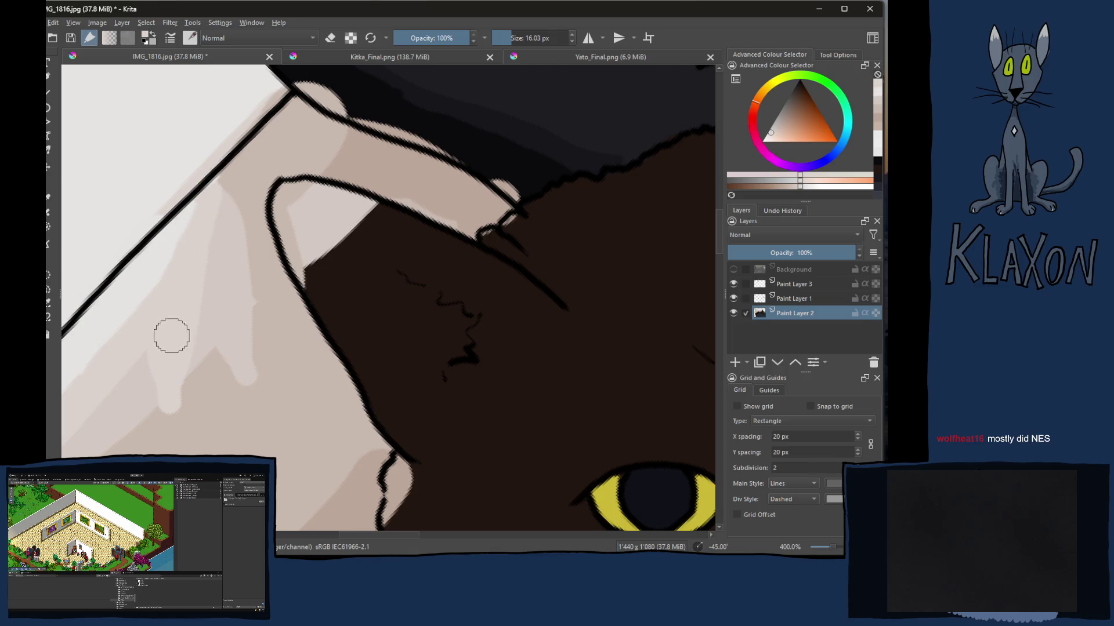
{"action": "left_click", "coordinate": [149, 373], "text": "ctrl"}
{"action": "left_click", "coordinate": [154, 365], "text": "ctrl"}
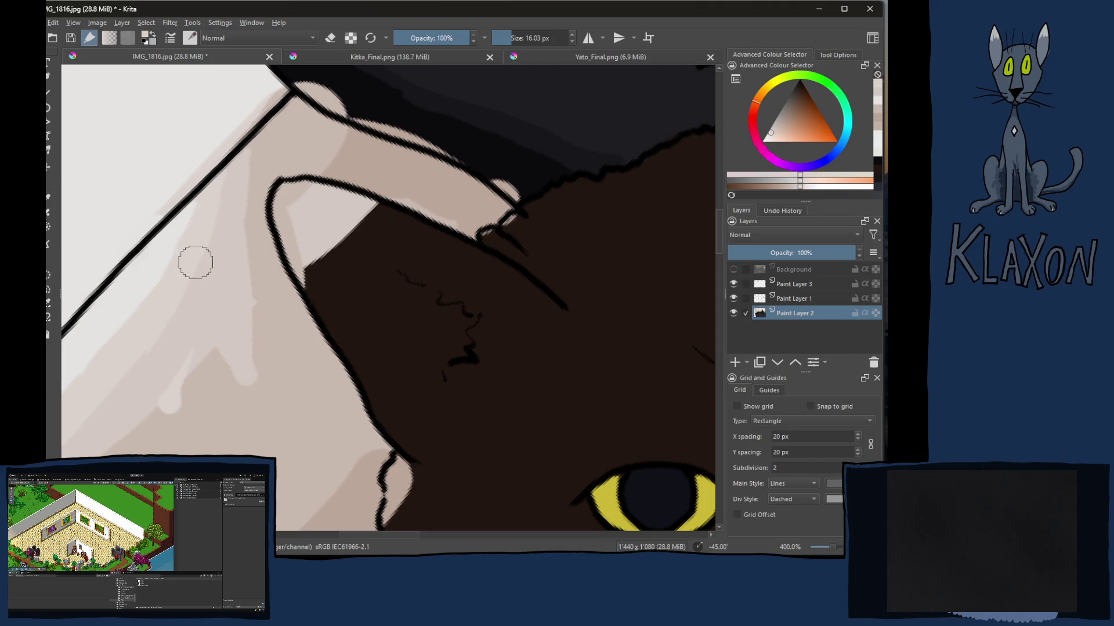
Blend shading across the lower-left cushion, undoing the final stroke.
{"action": "left_click", "coordinate": [204, 330], "text": "ctrl"}
{"action": "left_click", "coordinate": [251, 402], "text": "ctrl"}
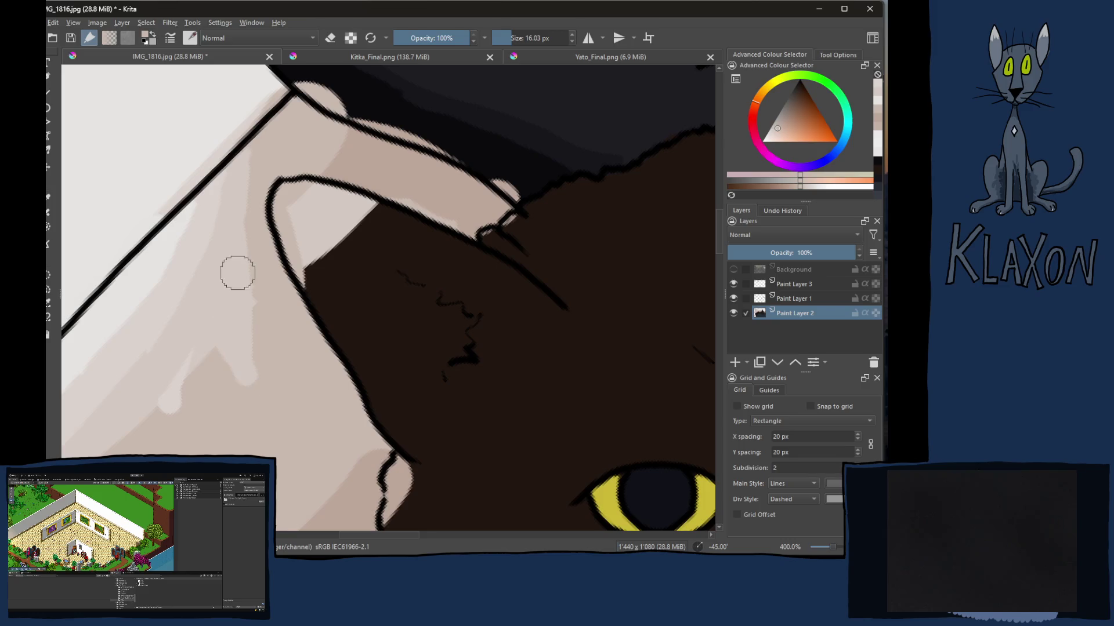
{"action": "left_click_drag", "start_coordinate": [253, 236], "coordinate": [205, 359]}
{"action": "left_click", "coordinate": [211, 346], "text": "ctrl"}
{"action": "mouse_move", "coordinate": [226, 243]}
{"action": "left_mouse_down"}
{"action": "mouse_move", "coordinate": [179, 355]}
{"action": "mouse_move", "coordinate": [214, 296]}
{"action": "mouse_move", "coordinate": [158, 392]}
{"action": "left_mouse_up"}
{"action": "left_click", "coordinate": [158, 391], "text": "ctrl"}
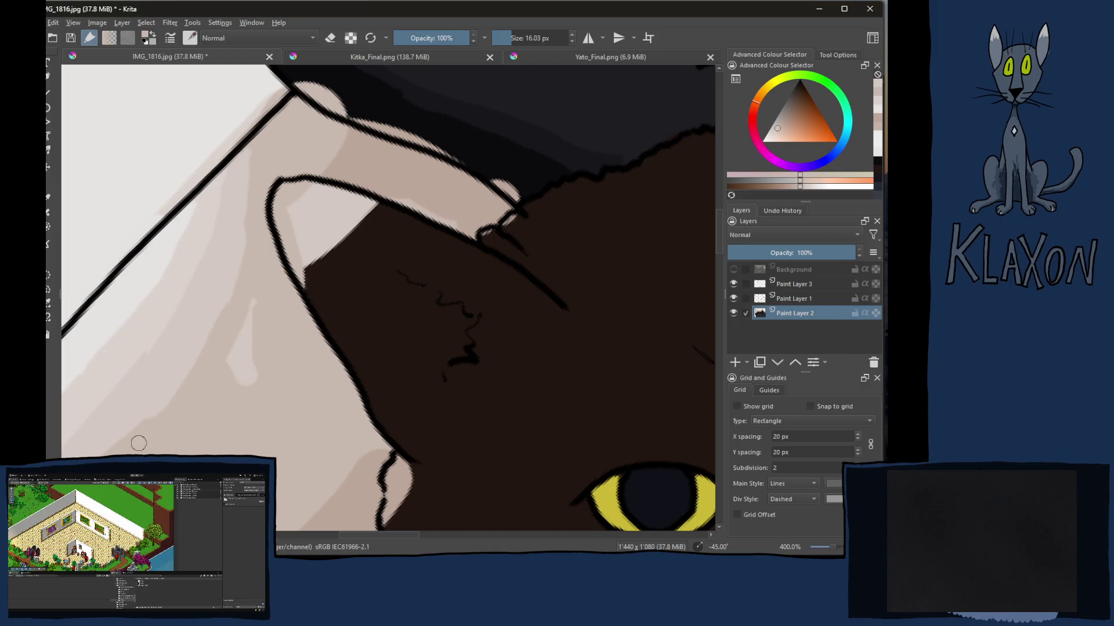
{"action": "key", "text": "ctrl+z"}
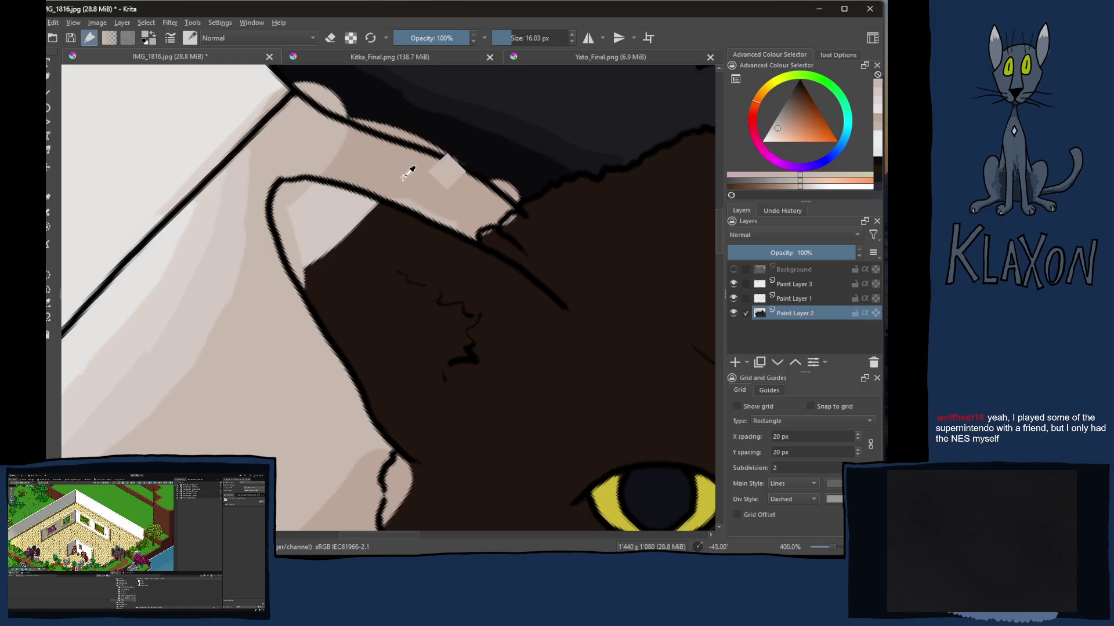
Darken the finger's left edge with skin tone and cover the pinkish shading with near-white.
{"action": "left_click", "coordinate": [410, 149], "text": "ctrl"}
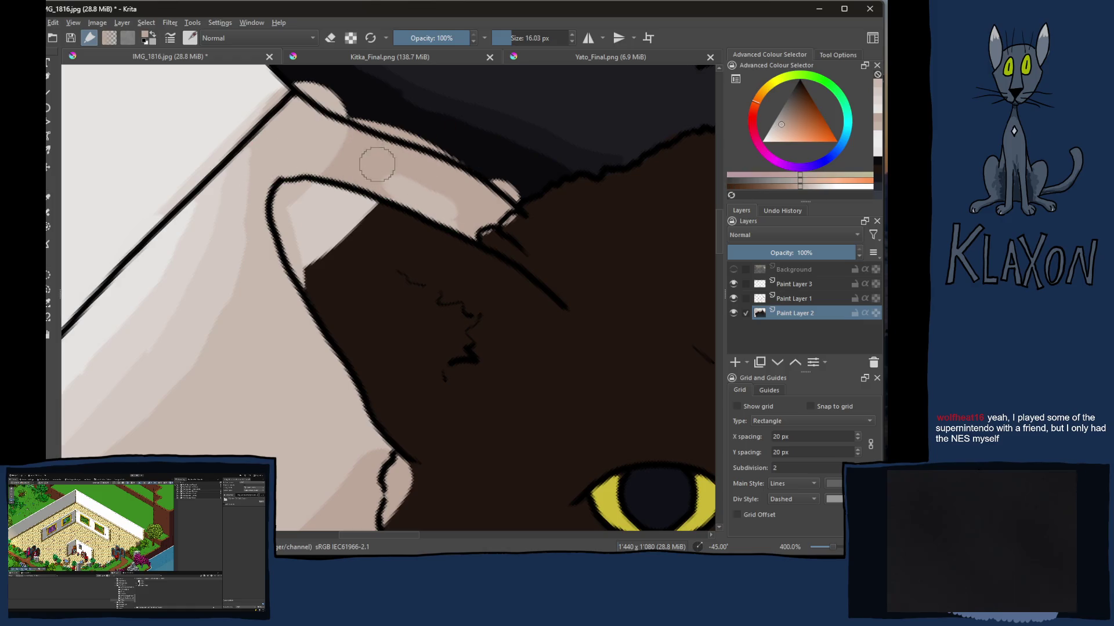
{"action": "left_click_drag", "start_coordinate": [373, 162], "coordinate": [405, 196]}
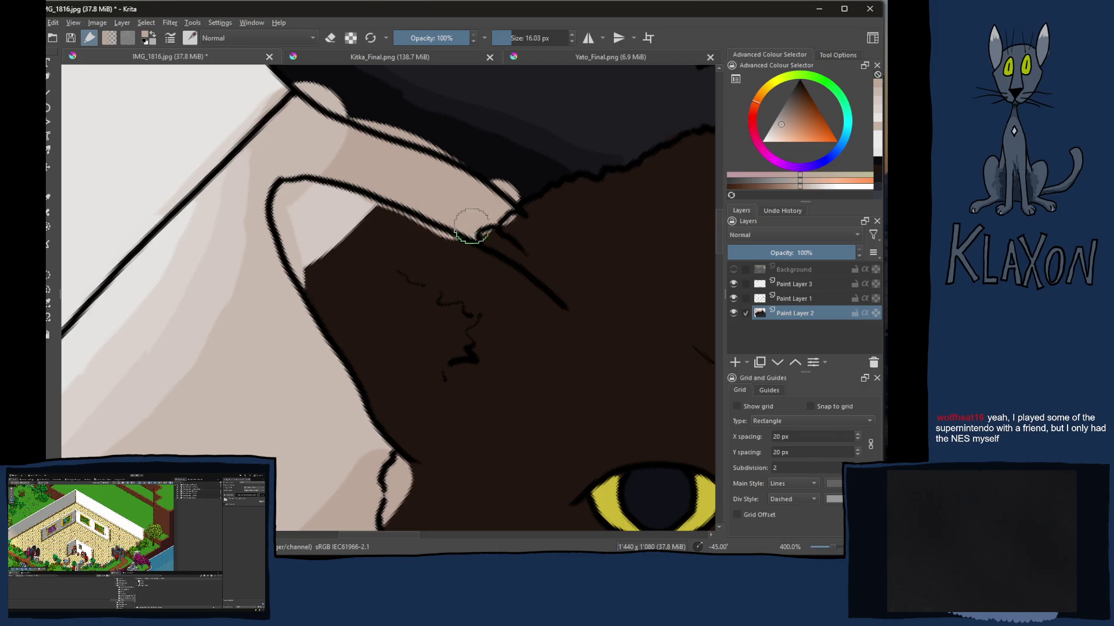
{"action": "left_click_drag", "start_coordinate": [263, 236], "coordinate": [341, 430]}
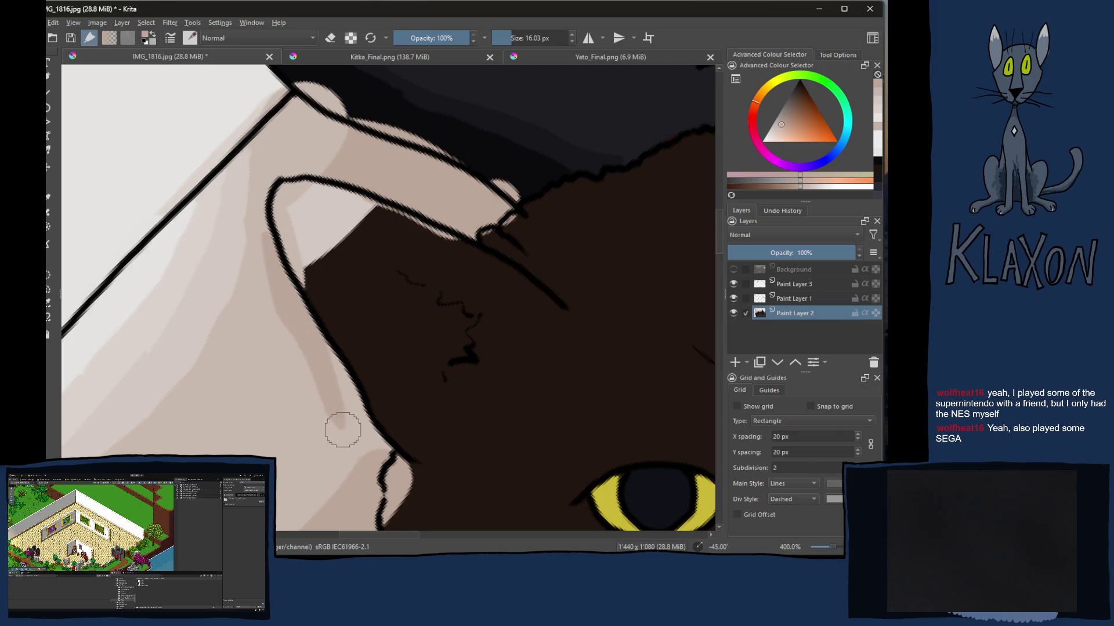
{"action": "mouse_move", "coordinate": [339, 390]}
{"action": "left_mouse_down"}
{"action": "mouse_move", "coordinate": [355, 461]}
{"action": "mouse_move", "coordinate": [367, 436]}
{"action": "left_mouse_up"}
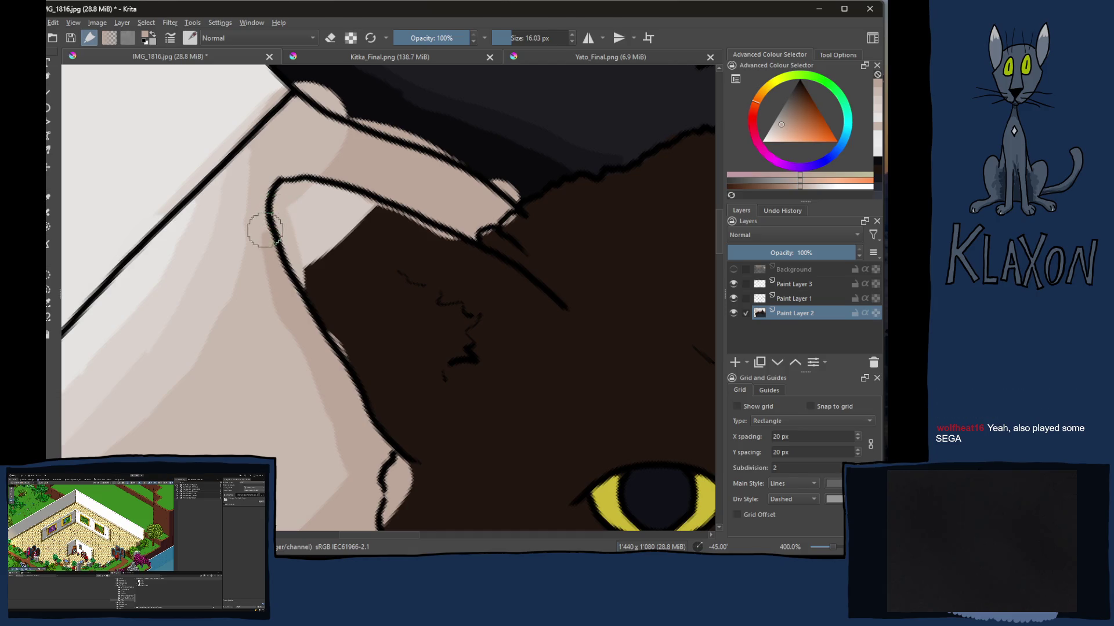
{"action": "left_click_drag", "start_coordinate": [275, 240], "coordinate": [284, 244]}
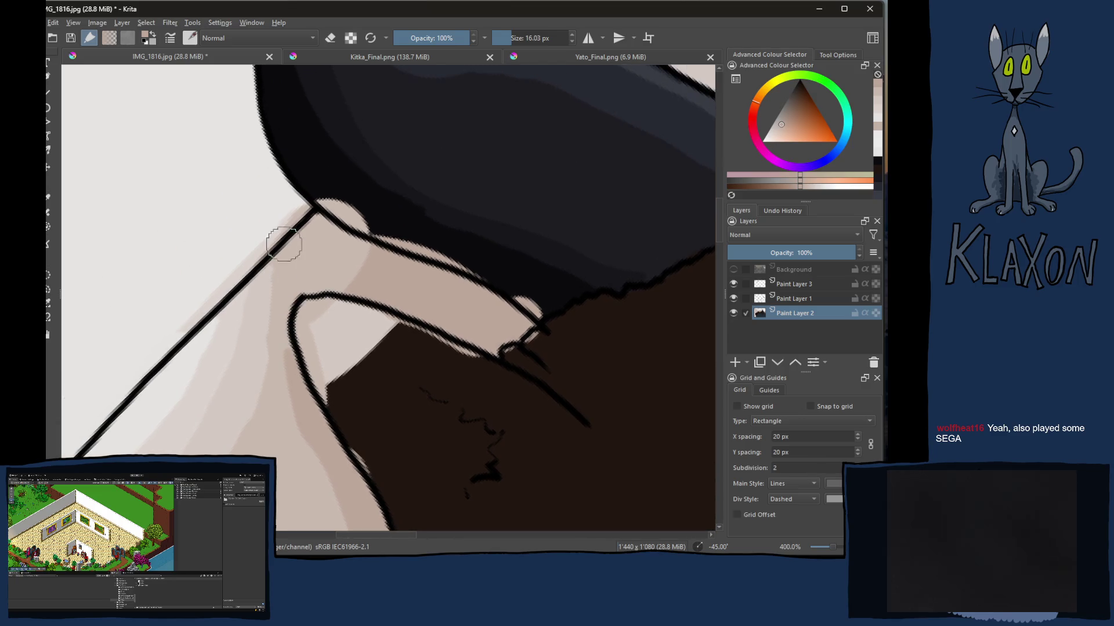
{"action": "left_click", "coordinate": [237, 241], "text": "ctrl"}
{"action": "mouse_move", "coordinate": [174, 317]}
{"action": "left_mouse_down"}
{"action": "mouse_move", "coordinate": [296, 209]}
{"action": "mouse_move", "coordinate": [342, 200]}
{"action": "mouse_move", "coordinate": [360, 213]}
{"action": "left_mouse_up"}
Paint the white blob at the hair edge with hair colour and touch up the skin tip.
{"action": "left_click", "coordinate": [347, 145], "text": "ctrl"}
{"action": "left_click_drag", "start_coordinate": [307, 158], "coordinate": [353, 207]}
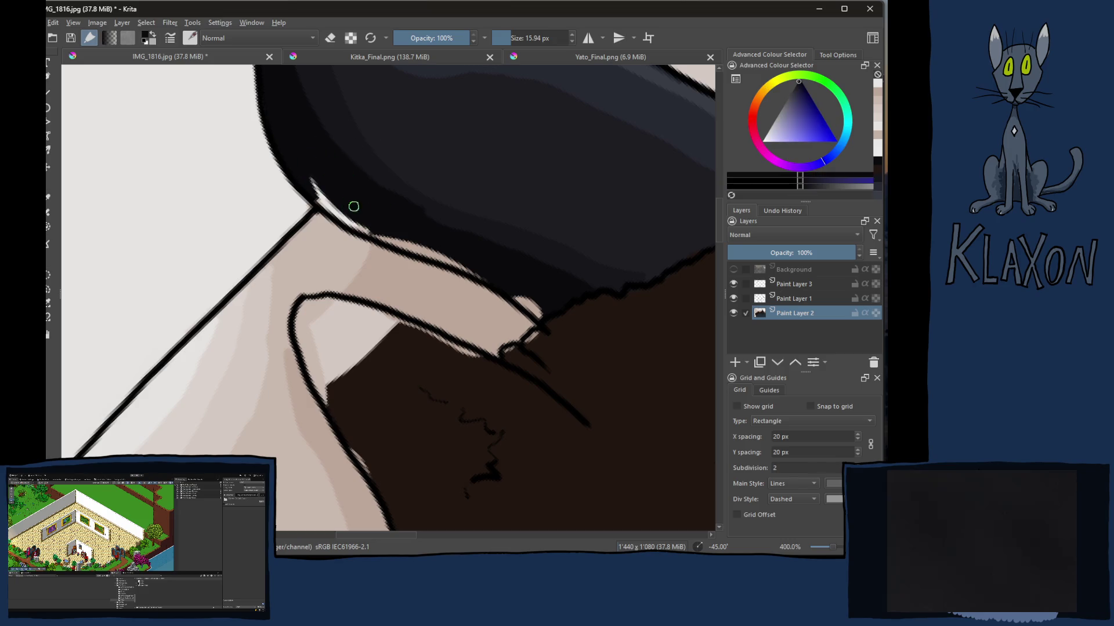
{"action": "mouse_move", "coordinate": [311, 174]}
{"action": "left_mouse_down"}
{"action": "mouse_move", "coordinate": [355, 221]}
{"action": "mouse_move", "coordinate": [526, 289]}
{"action": "left_mouse_up"}
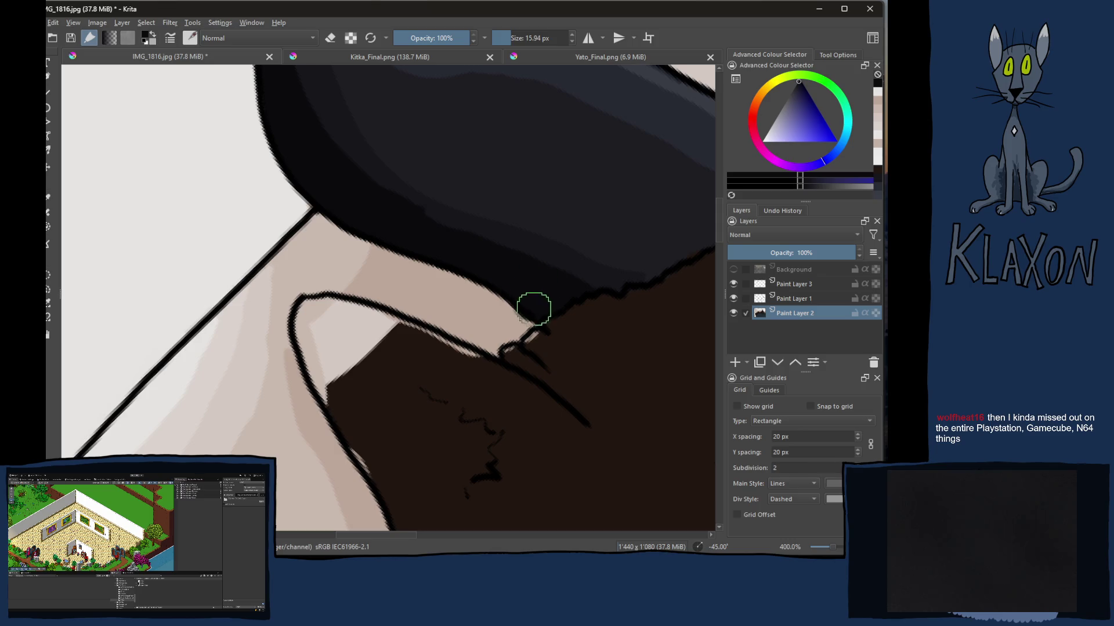
{"action": "left_click", "coordinate": [479, 315], "text": "ctrl"}
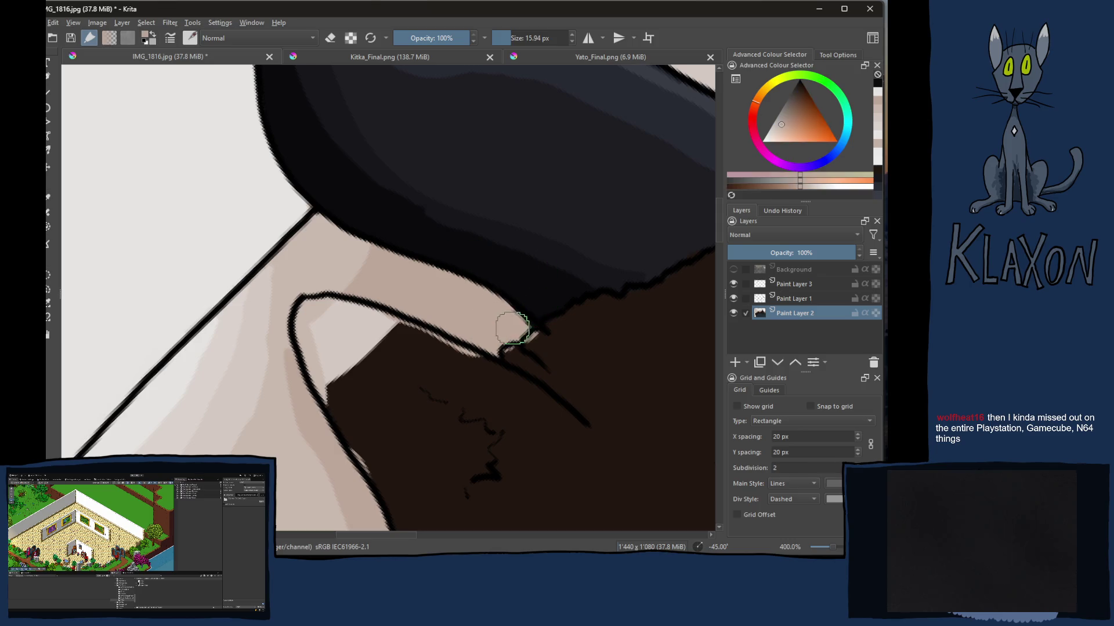
{"action": "left_click_drag", "start_coordinate": [515, 330], "coordinate": [505, 318]}
Fill the ear's left edge and light inner wedge with the cat's dark brown fur colour.
{"action": "left_click", "coordinate": [425, 365], "text": "ctrl"}
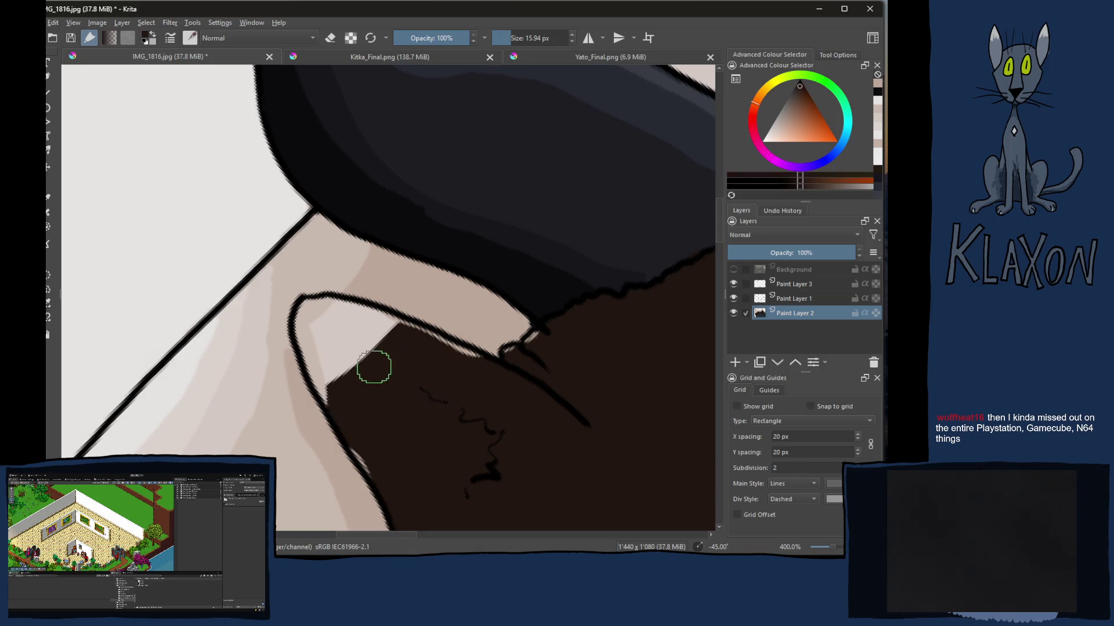
{"action": "mouse_move", "coordinate": [315, 311]}
{"action": "left_mouse_down"}
{"action": "mouse_move", "coordinate": [304, 318]}
{"action": "mouse_move", "coordinate": [336, 400]}
{"action": "left_mouse_up"}
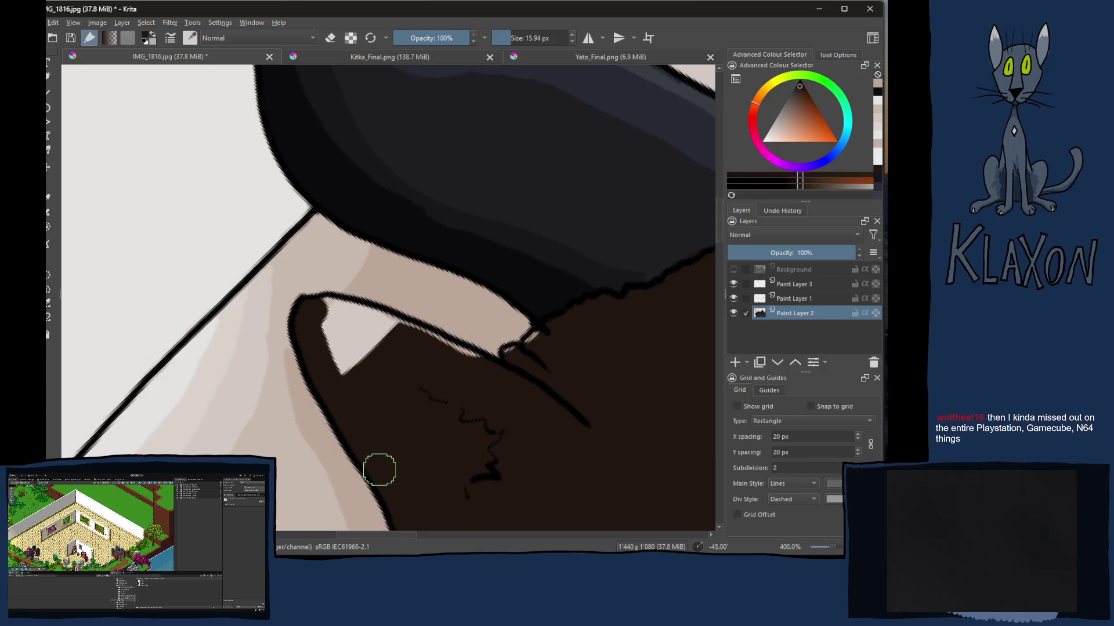
{"action": "mouse_move", "coordinate": [335, 329]}
{"action": "left_mouse_down"}
{"action": "mouse_move", "coordinate": [323, 308]}
{"action": "mouse_move", "coordinate": [412, 340]}
{"action": "mouse_move", "coordinate": [346, 368]}
{"action": "left_mouse_up"}
{"action": "mouse_move", "coordinate": [417, 335]}
{"action": "left_mouse_down"}
{"action": "mouse_move", "coordinate": [499, 378]}
{"action": "mouse_move", "coordinate": [533, 347]}
{"action": "left_mouse_up"}
{"action": "key", "text": "ctrl+z"}
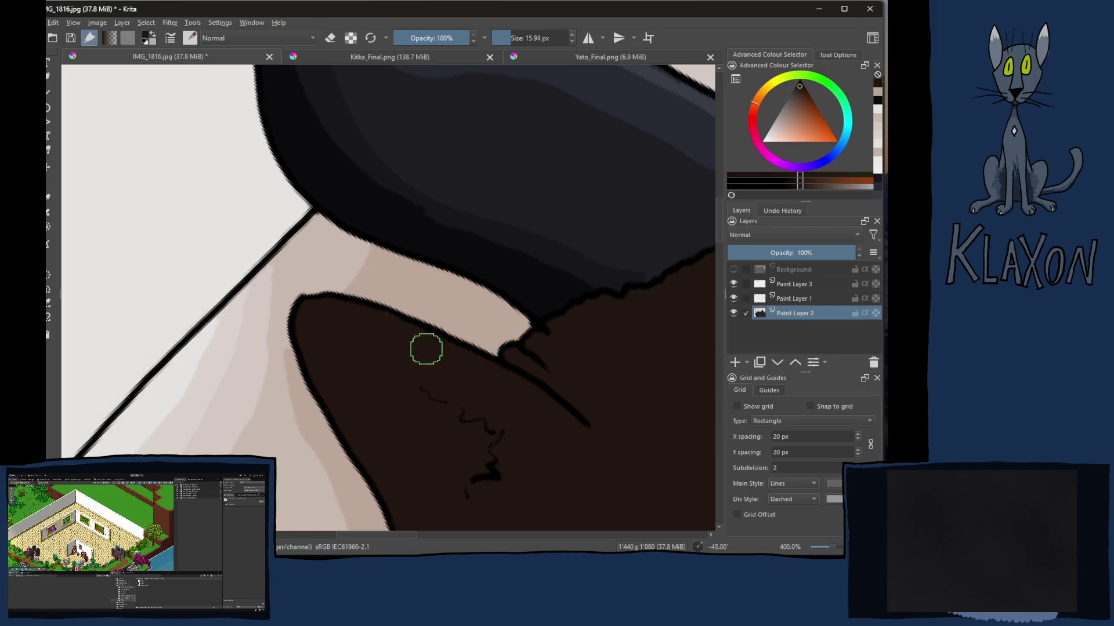
{"action": "left_click", "coordinate": [311, 430], "text": "ctrl"}
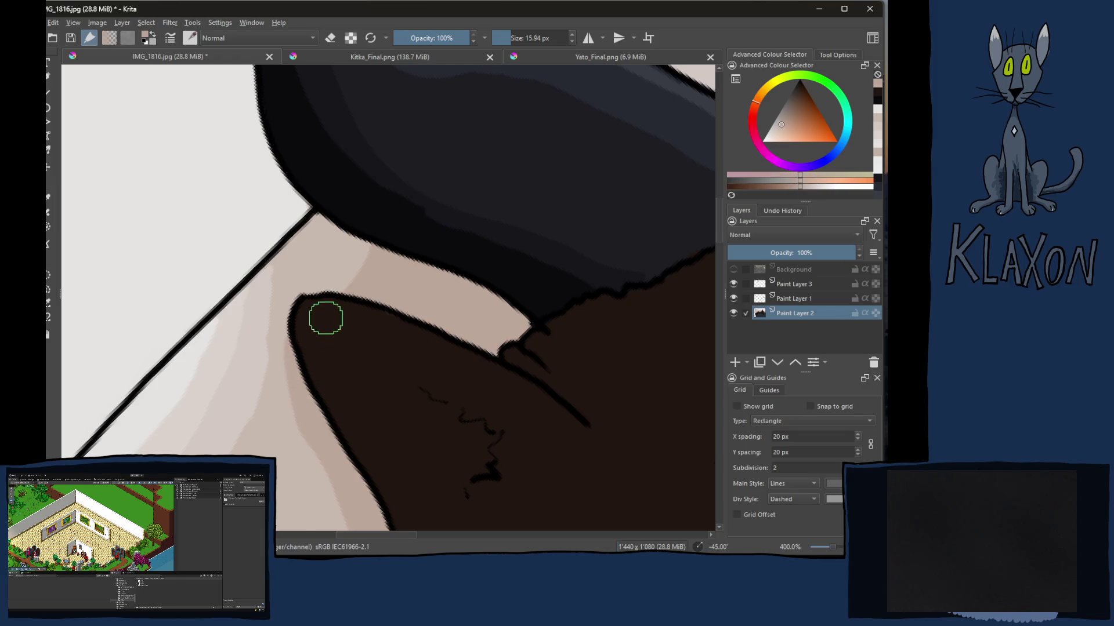
{"action": "left_click_drag", "start_coordinate": [335, 345], "coordinate": [332, 330]}
Paint a darker shading stroke along the finger's outline.
{"action": "scroll", "coordinate": [332, 329], "scroll_direction": "down", "scroll_amount": 3}
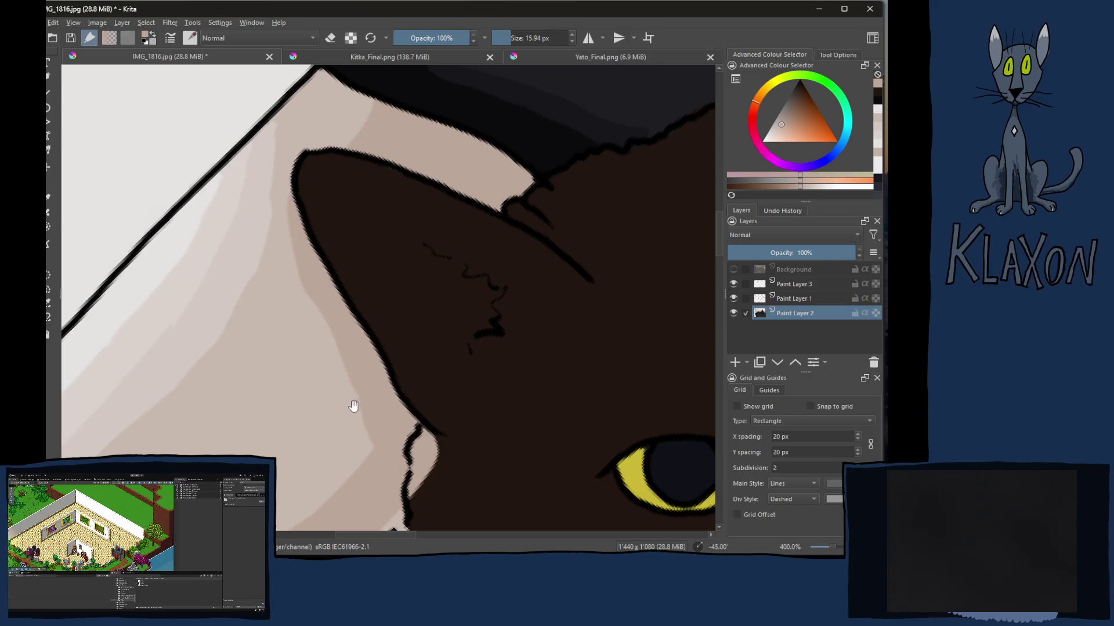
{"action": "left_click_drag", "start_coordinate": [353, 406], "coordinate": [378, 282]}
{"action": "left_click_drag", "start_coordinate": [373, 378], "coordinate": [397, 300]}
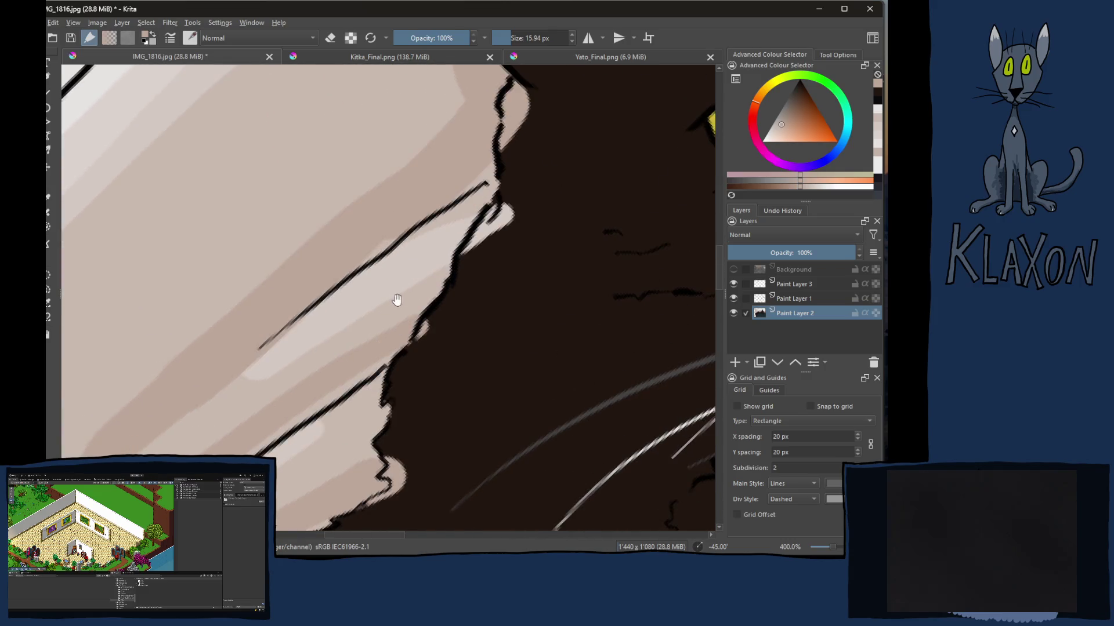
{"action": "left_click_drag", "start_coordinate": [338, 259], "coordinate": [428, 193]}
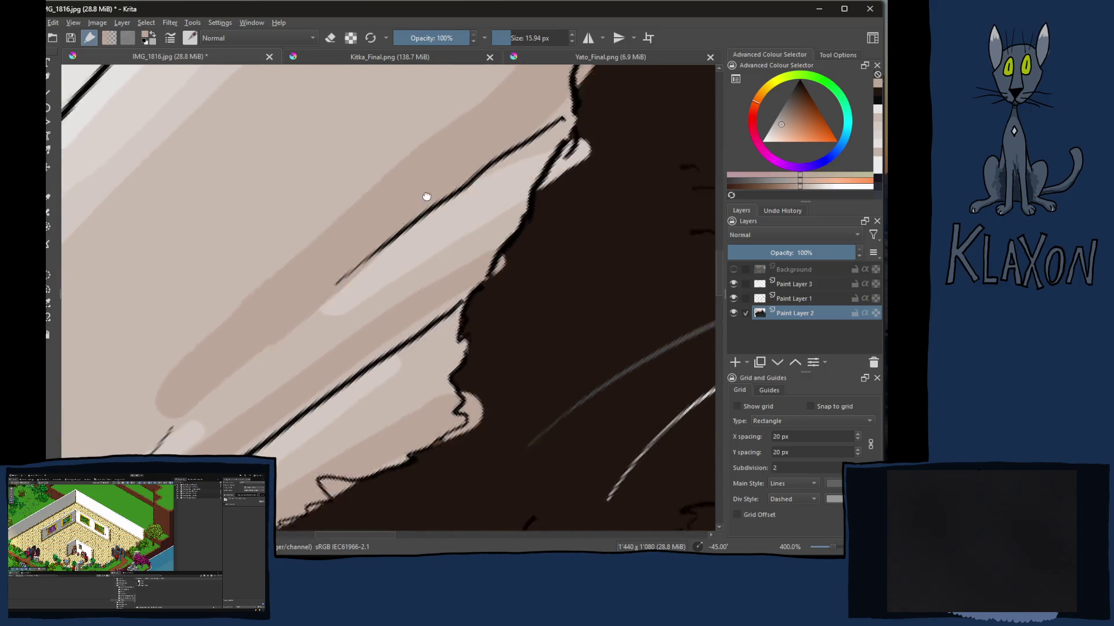
{"action": "left_click_drag", "start_coordinate": [224, 335], "coordinate": [139, 446]}
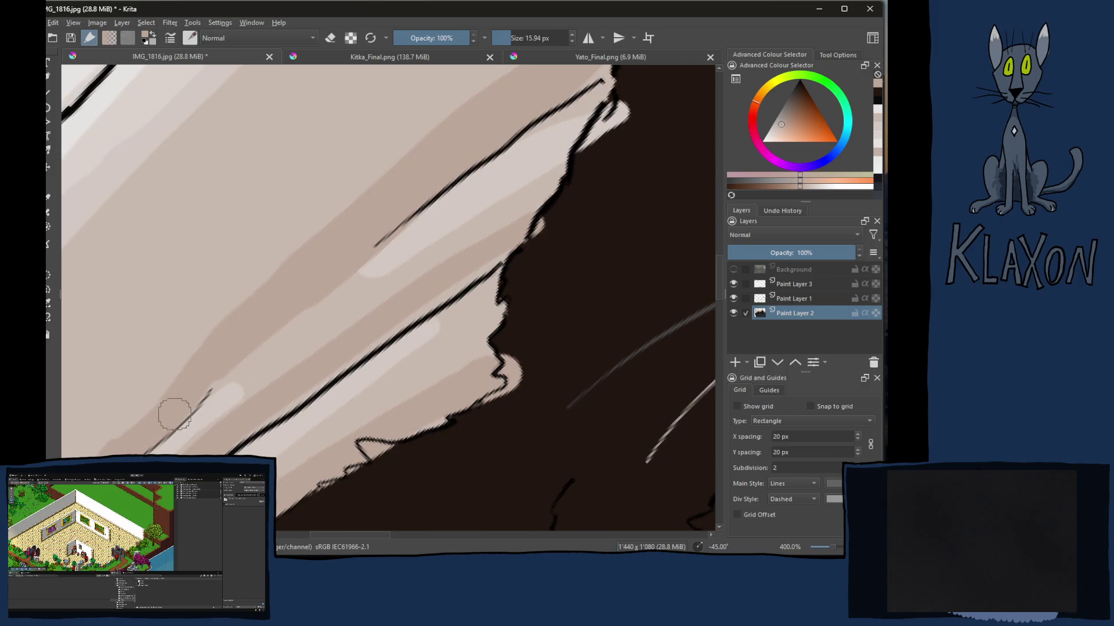
{"action": "left_click", "coordinate": [131, 351], "text": "ctrl"}
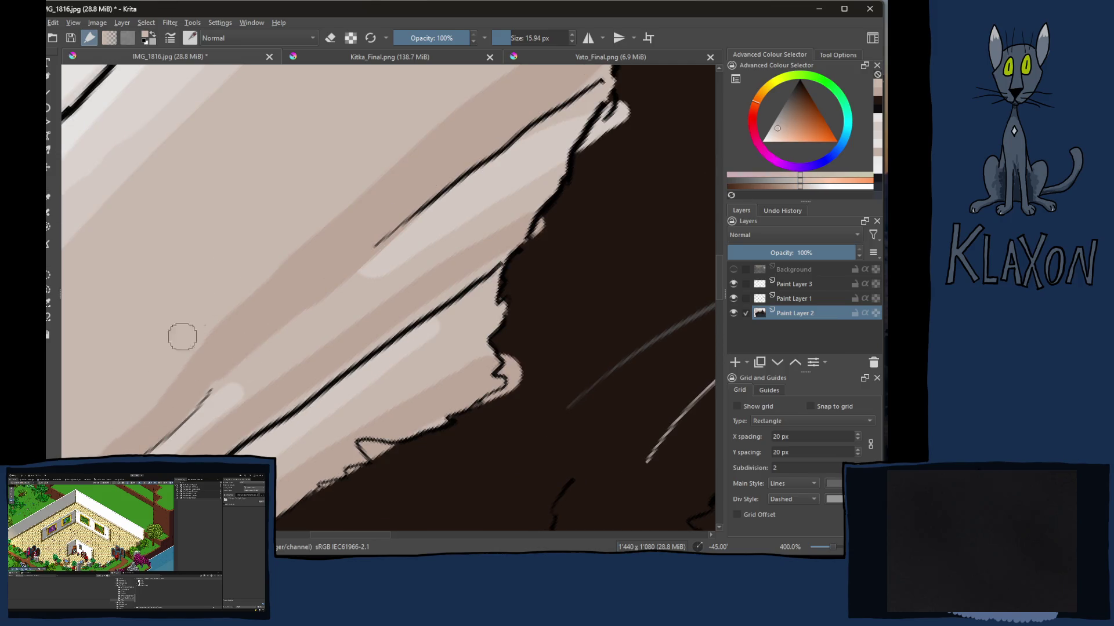
{"action": "left_click", "coordinate": [130, 449], "text": "ctrl"}
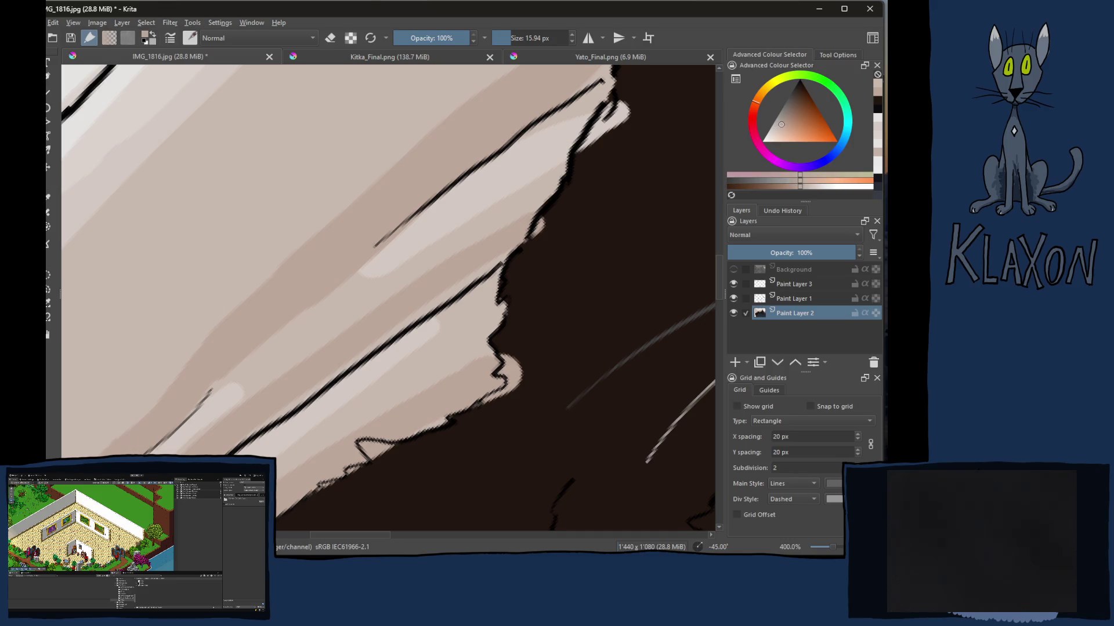
{"action": "scroll", "coordinate": [158, 415], "scroll_direction": "down", "scroll_amount": 5}
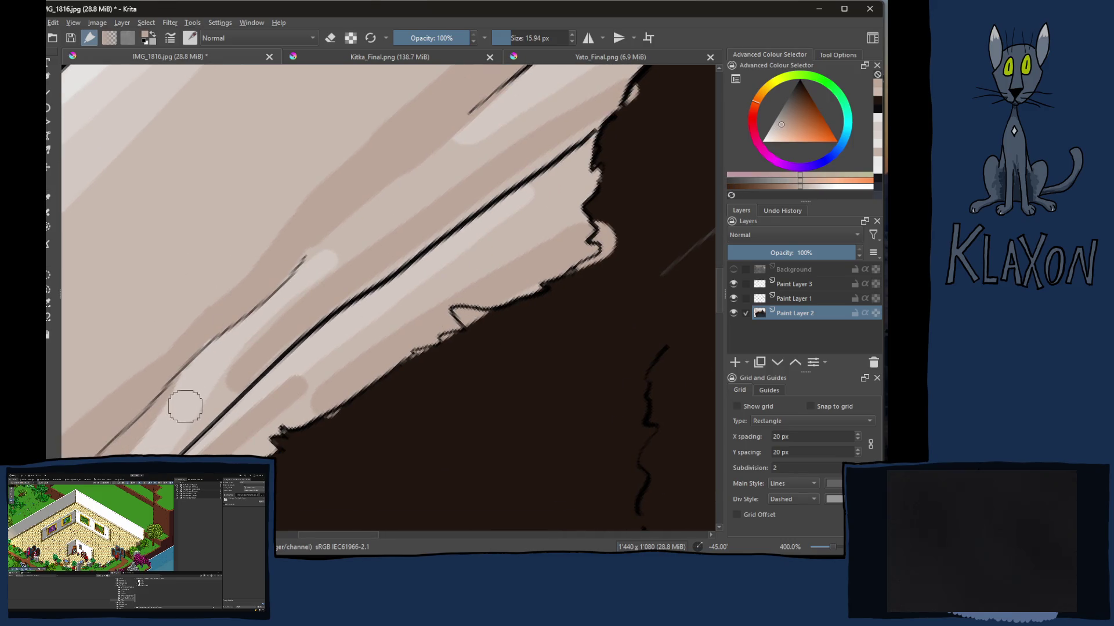
{"action": "scroll", "coordinate": [177, 411], "scroll_direction": "down", "scroll_amount": 5}
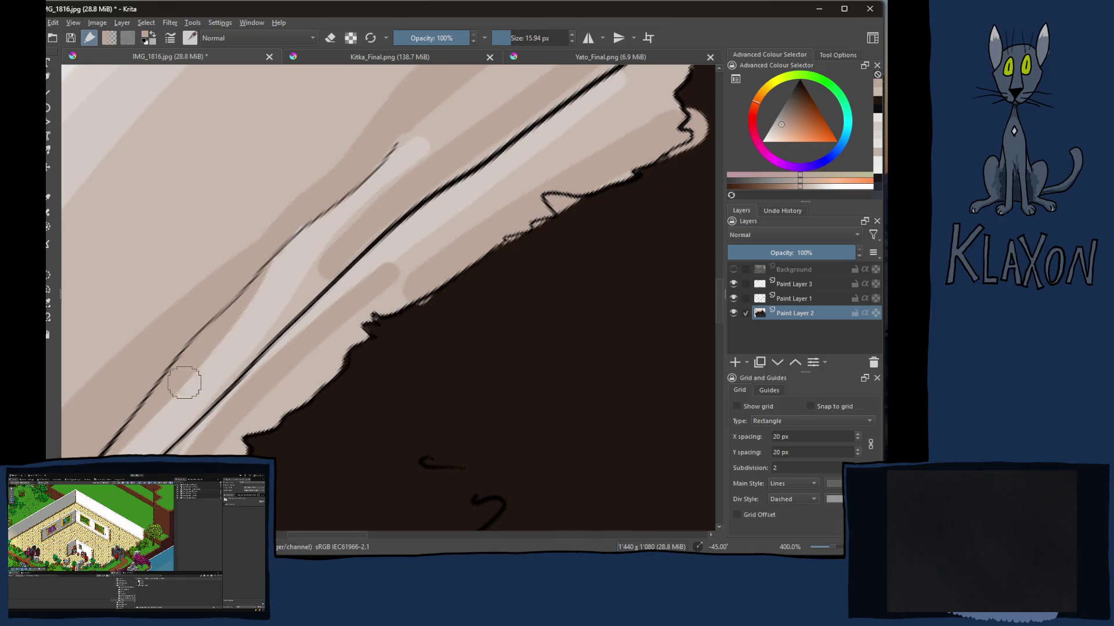
Rework the thin outline with lighter and darker tones and add a light highlight band.
{"action": "left_click", "coordinate": [314, 248], "text": "ctrl"}
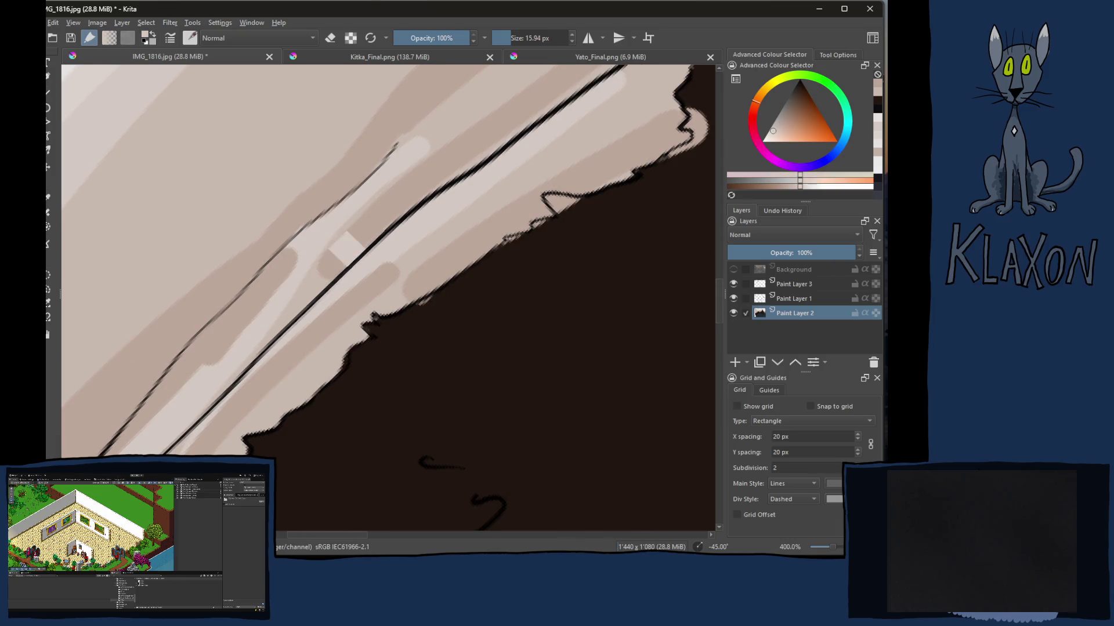
{"action": "left_click_drag", "start_coordinate": [252, 299], "coordinate": [127, 443]}
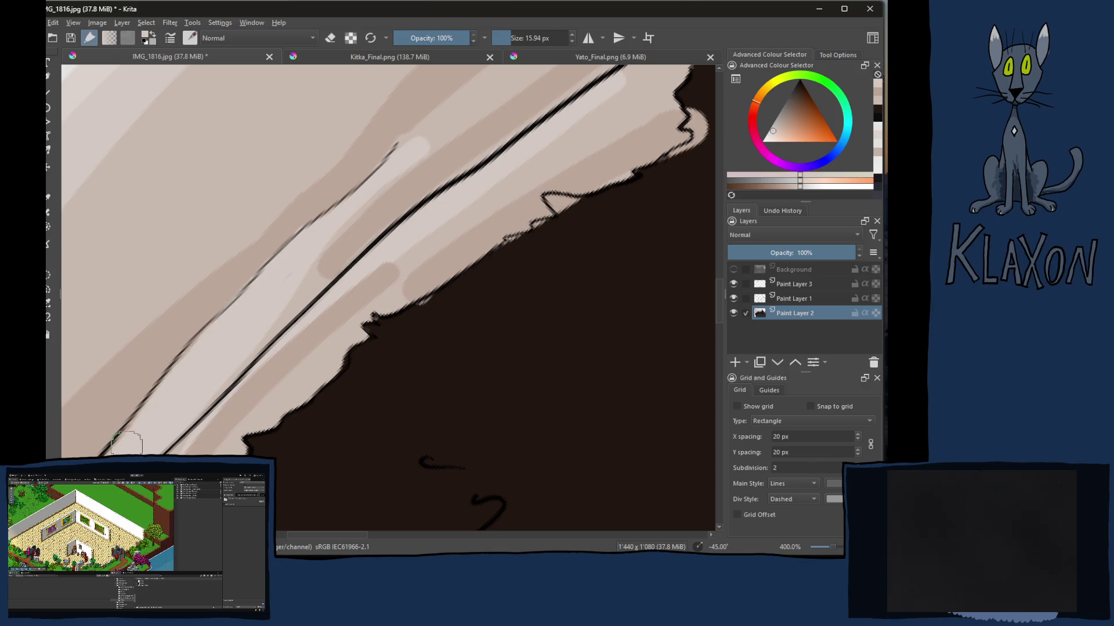
{"action": "left_click", "coordinate": [194, 308], "text": "ctrl"}
{"action": "left_click_drag", "start_coordinate": [252, 269], "coordinate": [318, 220]}
{"action": "left_click", "coordinate": [354, 253], "text": "ctrl"}
{"action": "mouse_move", "coordinate": [402, 149]}
{"action": "left_mouse_down"}
{"action": "mouse_move", "coordinate": [254, 340]}
{"action": "mouse_move", "coordinate": [287, 298]}
{"action": "left_mouse_up"}
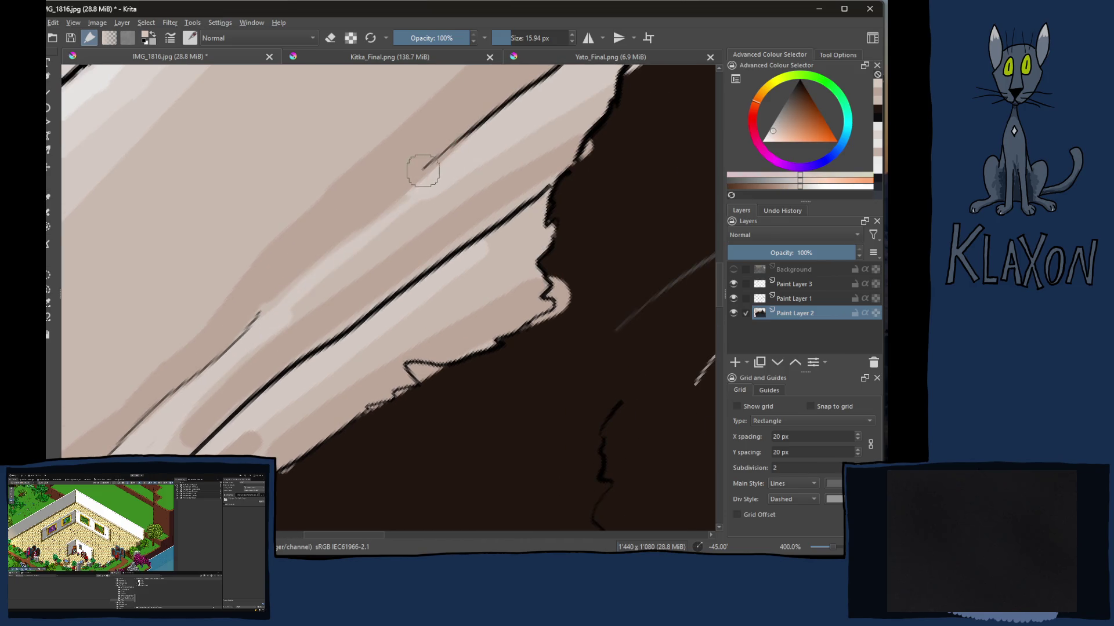
{"action": "left_click", "coordinate": [348, 263], "text": "ctrl"}
{"action": "left_click_drag", "start_coordinate": [307, 309], "coordinate": [191, 430]}
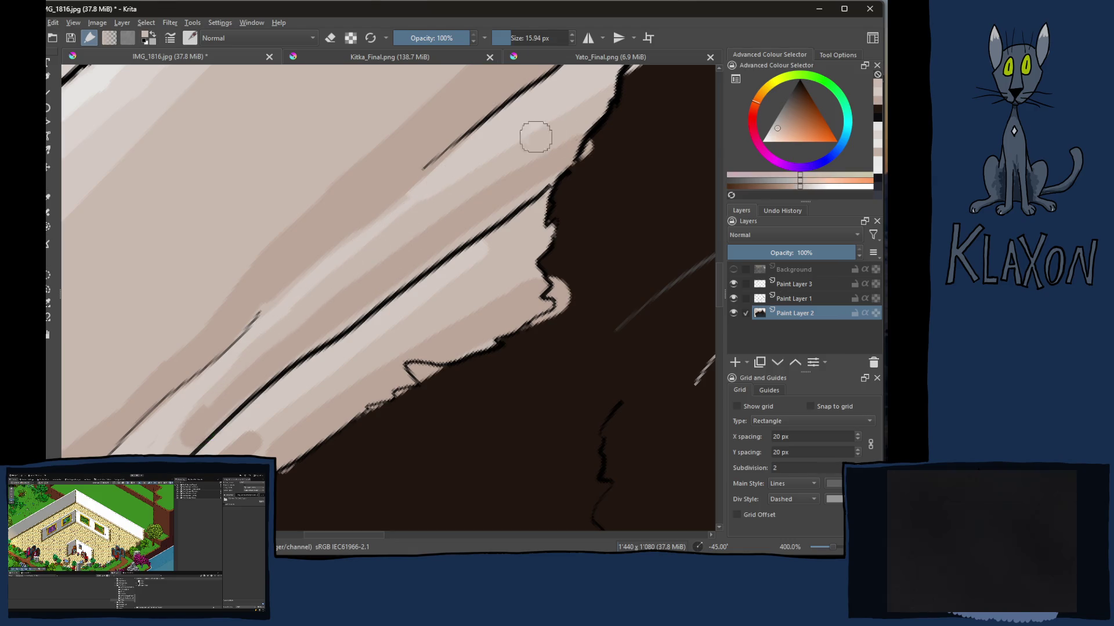
Paint over the light bump on the ear edge beside the cat's yellow eye.
{"action": "left_click", "coordinate": [444, 155], "text": "ctrl"}
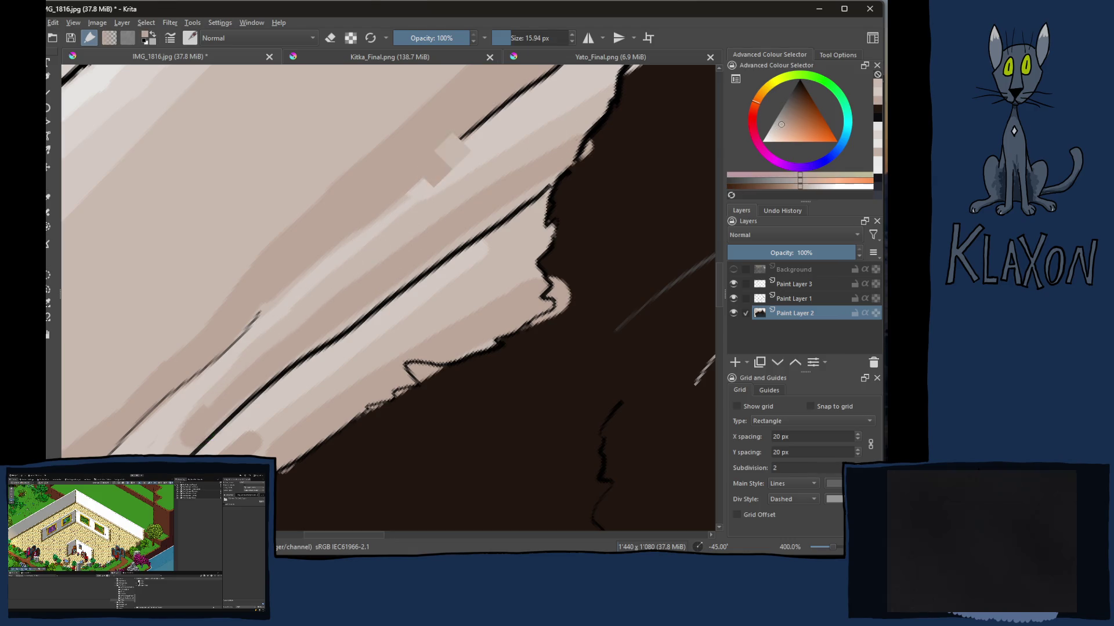
{"action": "left_click", "coordinate": [498, 132], "text": "ctrl"}
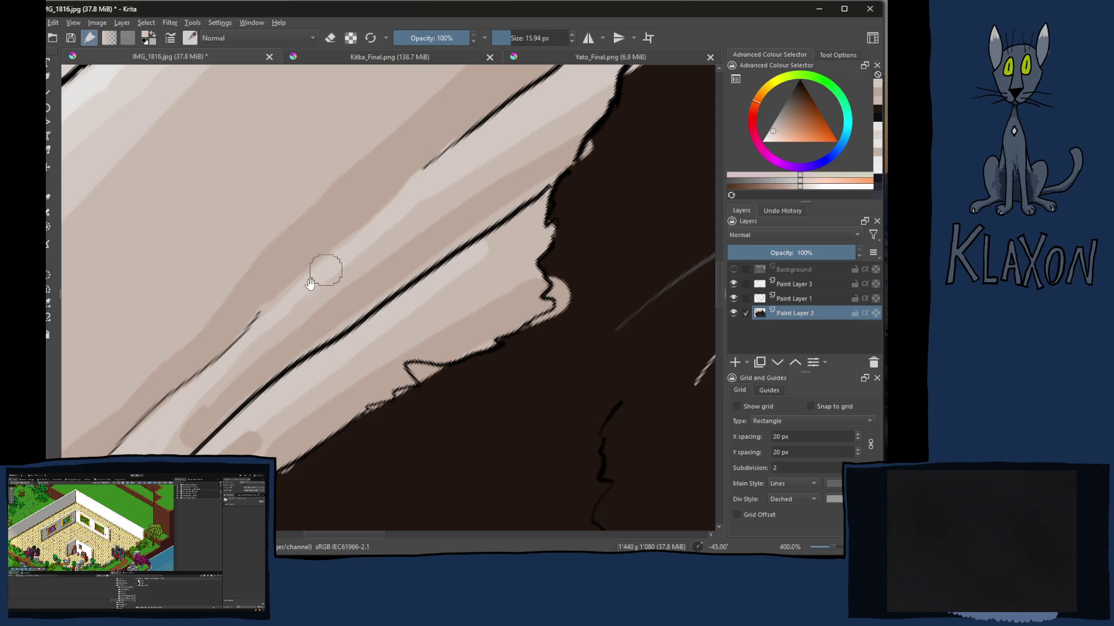
{"action": "left_click_drag", "start_coordinate": [188, 431], "coordinate": [272, 308]}
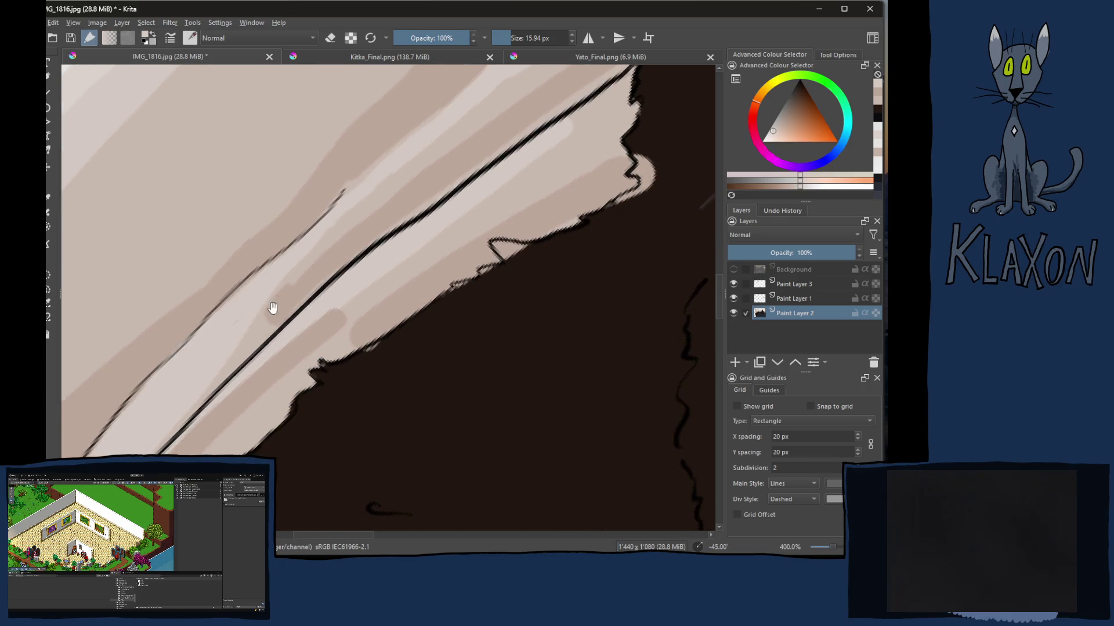
{"action": "left_click", "coordinate": [343, 310], "text": "ctrl"}
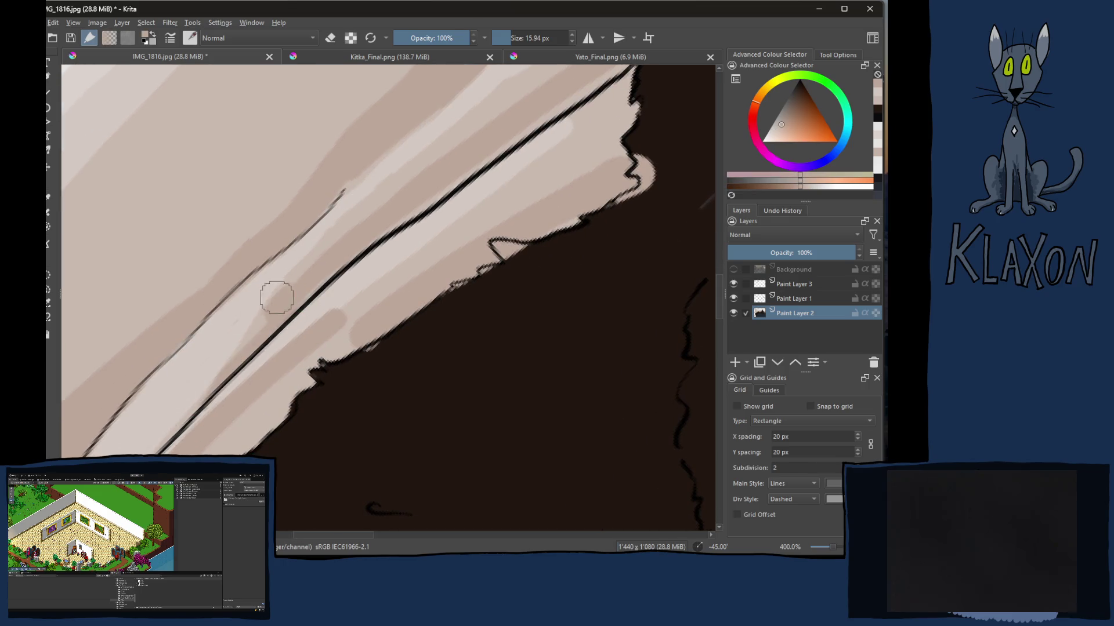
{"action": "mouse_move", "coordinate": [388, 178]}
{"action": "left_mouse_down"}
{"action": "mouse_move", "coordinate": [361, 239]}
{"action": "mouse_move", "coordinate": [400, 184]}
{"action": "mouse_move", "coordinate": [378, 236]}
{"action": "mouse_move", "coordinate": [330, 290]}
{"action": "mouse_move", "coordinate": [361, 255]}
{"action": "left_mouse_up"}
{"action": "mouse_move", "coordinate": [401, 267]}
{"action": "left_mouse_down"}
{"action": "mouse_move", "coordinate": [361, 365]}
{"action": "mouse_move", "coordinate": [348, 350]}
{"action": "mouse_move", "coordinate": [342, 390]}
{"action": "mouse_move", "coordinate": [308, 437]}
{"action": "mouse_move", "coordinate": [360, 353]}
{"action": "mouse_move", "coordinate": [343, 410]}
{"action": "mouse_move", "coordinate": [311, 438]}
{"action": "mouse_move", "coordinate": [200, 451]}
{"action": "mouse_move", "coordinate": [234, 452]}
{"action": "left_mouse_up"}
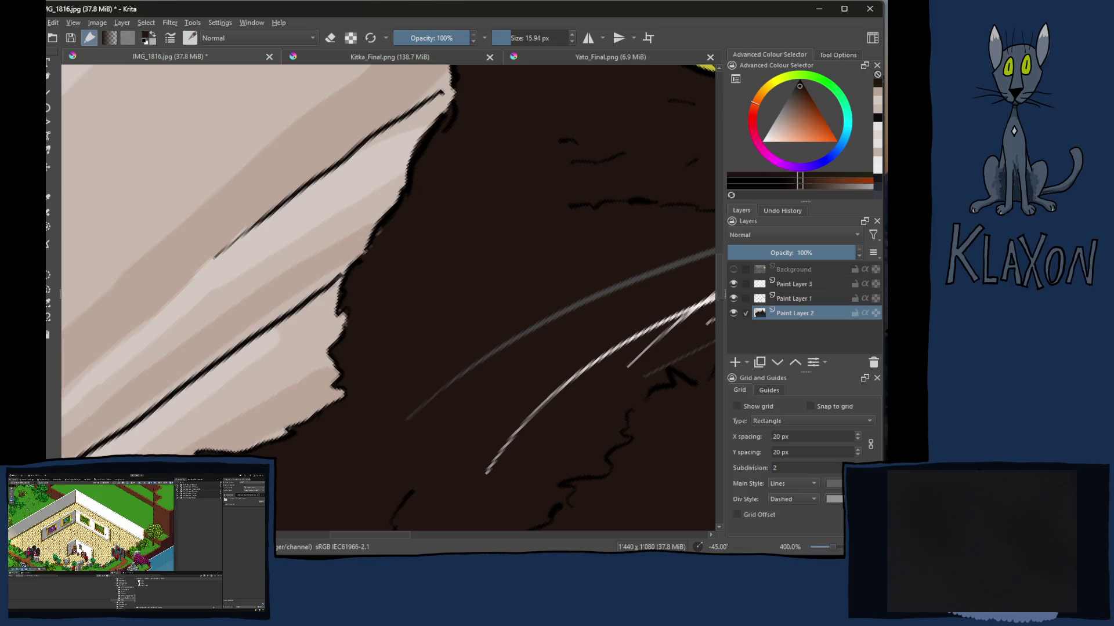
{"action": "scroll", "coordinate": [448, 241], "scroll_direction": "up", "scroll_amount": 10}
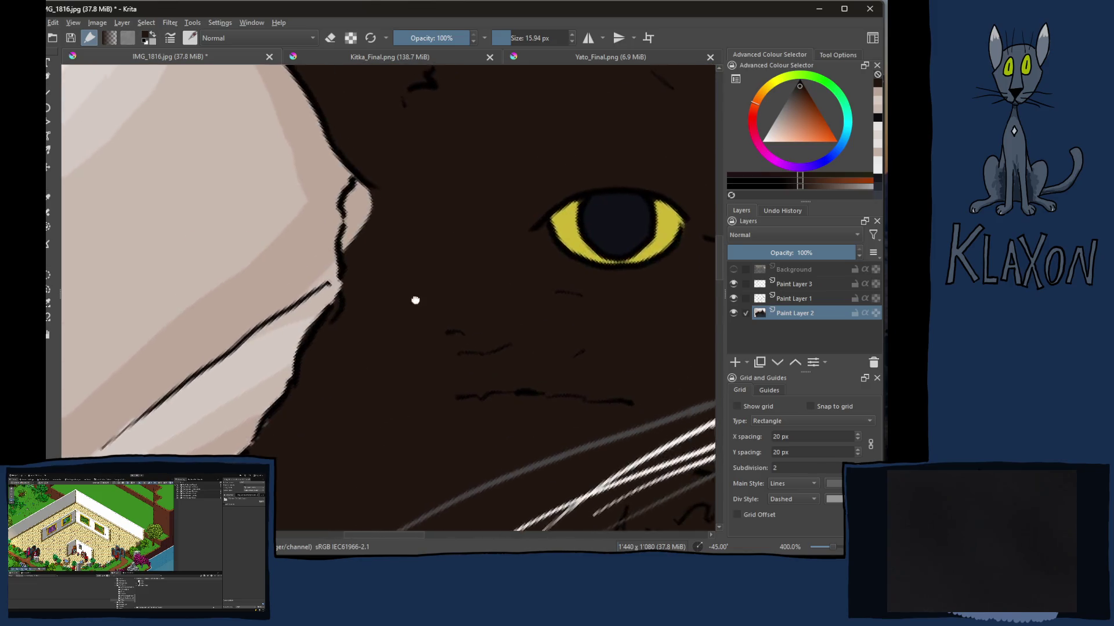
Darken the ear outline and brush pale beige into the gap between the grey folds.
{"action": "mouse_move", "coordinate": [304, 346]}
{"action": "left_mouse_down"}
{"action": "mouse_move", "coordinate": [294, 373]}
{"action": "mouse_move", "coordinate": [313, 371]}
{"action": "left_mouse_up"}
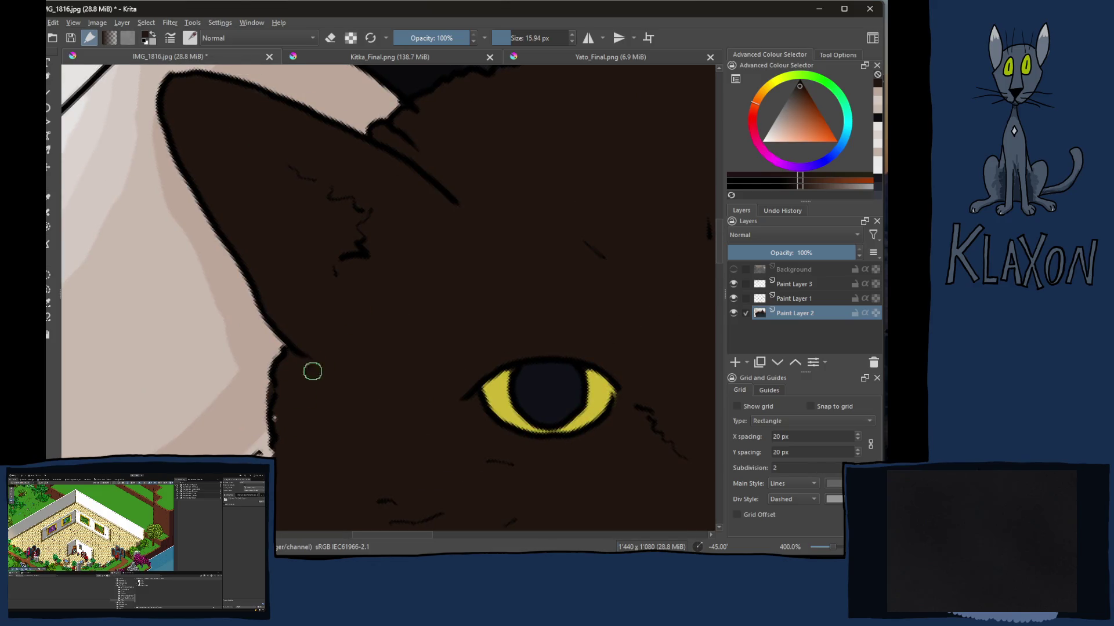
{"action": "scroll", "coordinate": [338, 391], "scroll_direction": "up", "scroll_amount": 8}
{"action": "scroll", "coordinate": [355, 477], "scroll_direction": "up", "scroll_amount": 7}
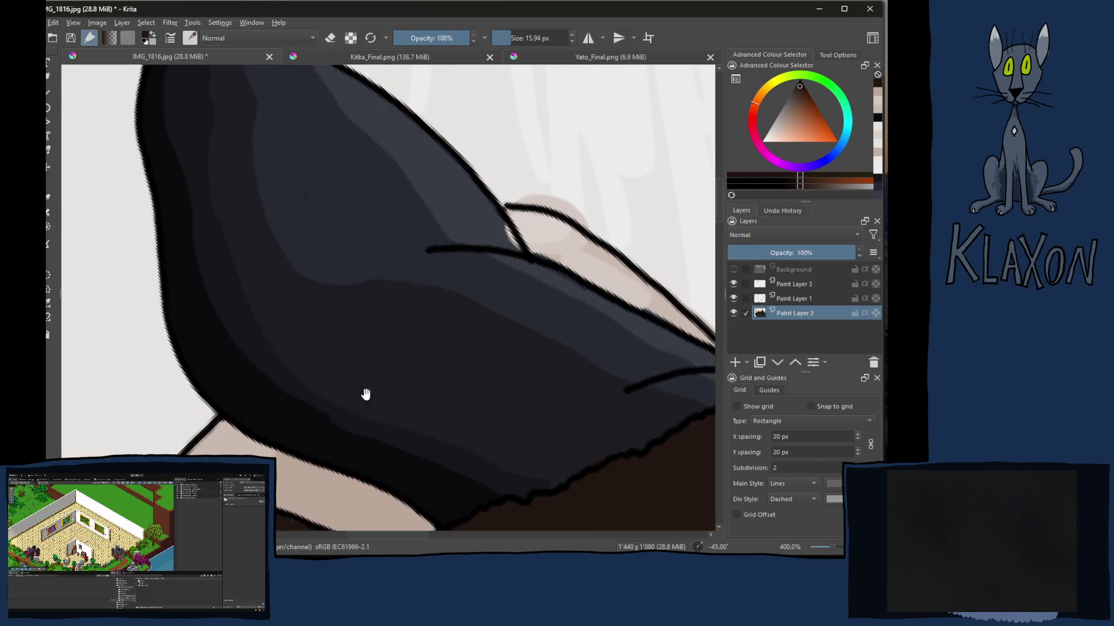
{"action": "left_click_drag", "start_coordinate": [402, 334], "coordinate": [236, 392]}
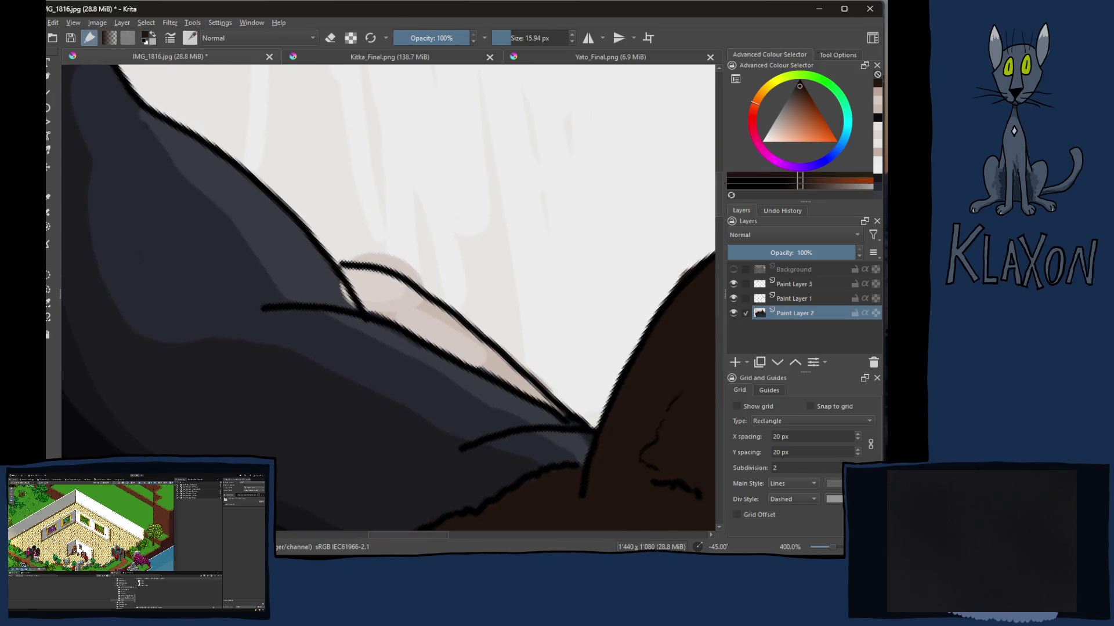
{"action": "left_click", "coordinate": [325, 293], "text": "ctrl"}
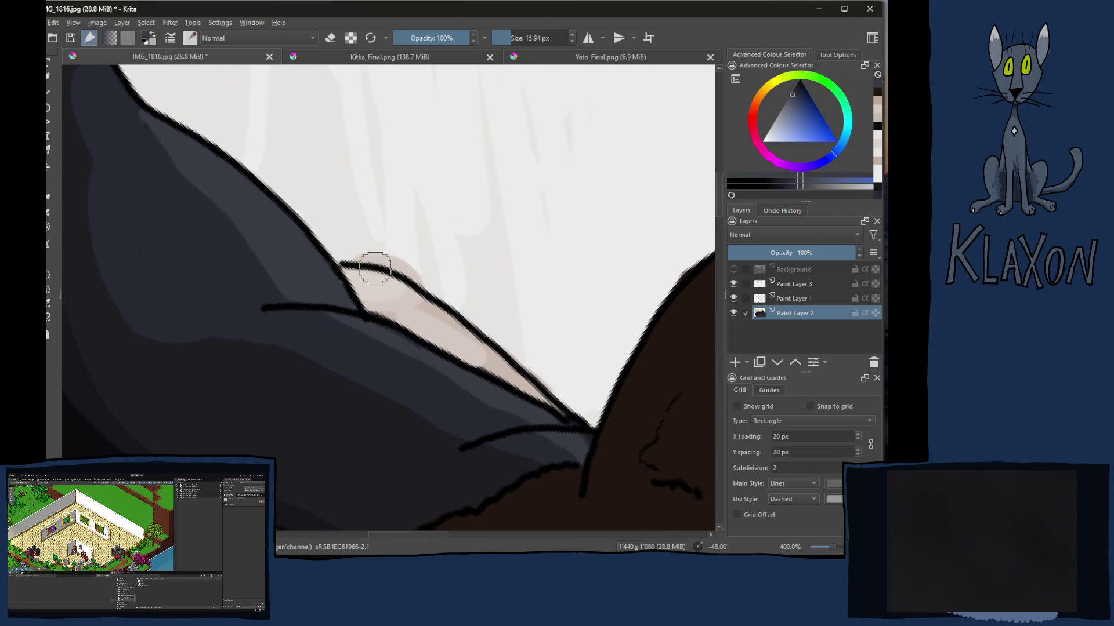
{"action": "left_click", "coordinate": [359, 250], "text": "ctrl"}
{"action": "left_click_drag", "start_coordinate": [364, 253], "coordinate": [435, 276]}
Touch up the gap with pinker and yellowish beige and add a short stroke along the fold edge.
{"action": "left_click", "coordinate": [386, 260], "text": "ctrl"}
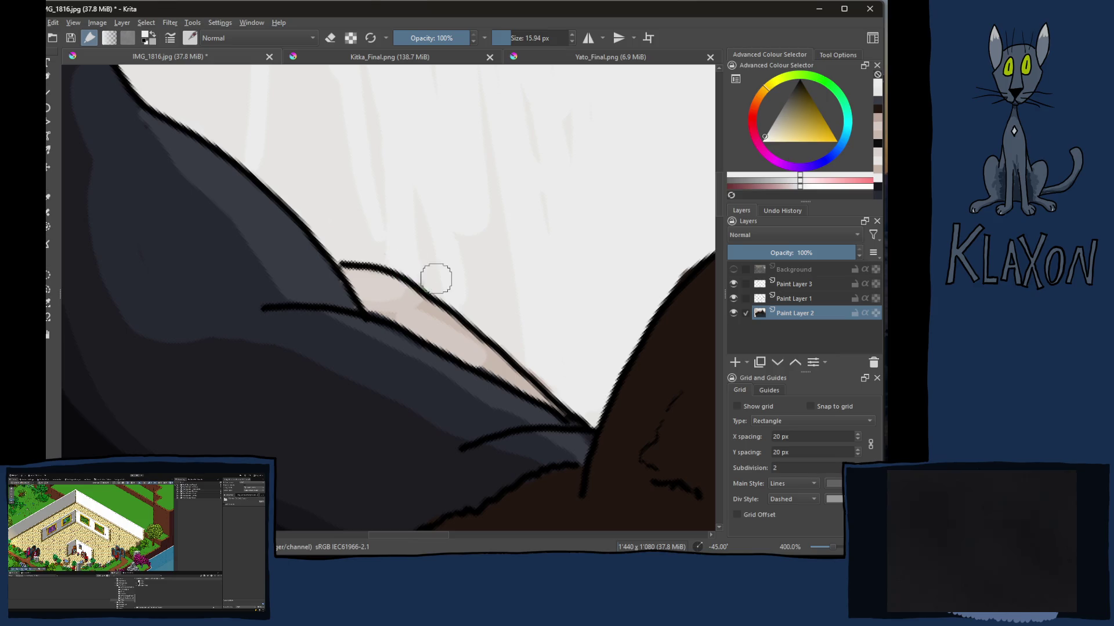
{"action": "left_click", "coordinate": [444, 273], "text": "ctrl"}
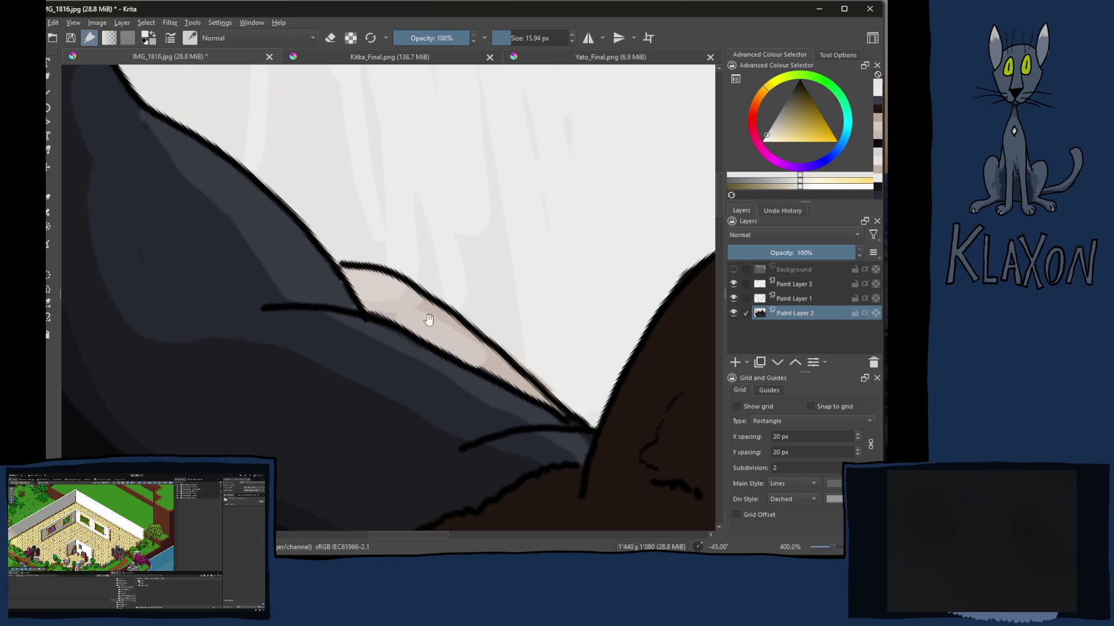
{"action": "left_click_drag", "start_coordinate": [428, 320], "coordinate": [428, 301]}
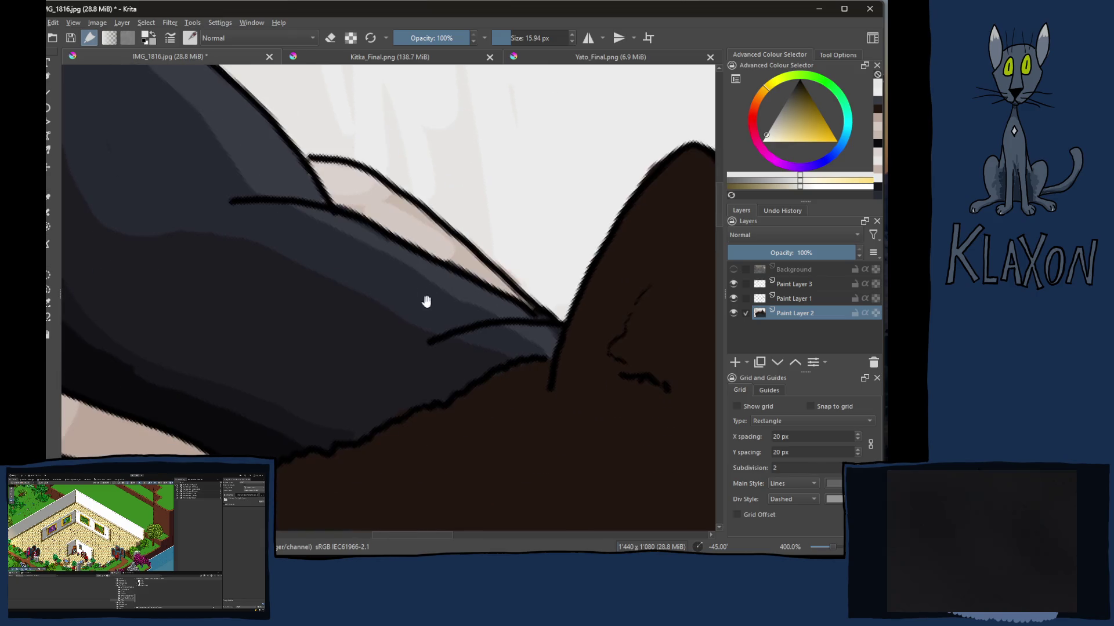
{"action": "left_click", "coordinate": [519, 258], "text": "ctrl"}
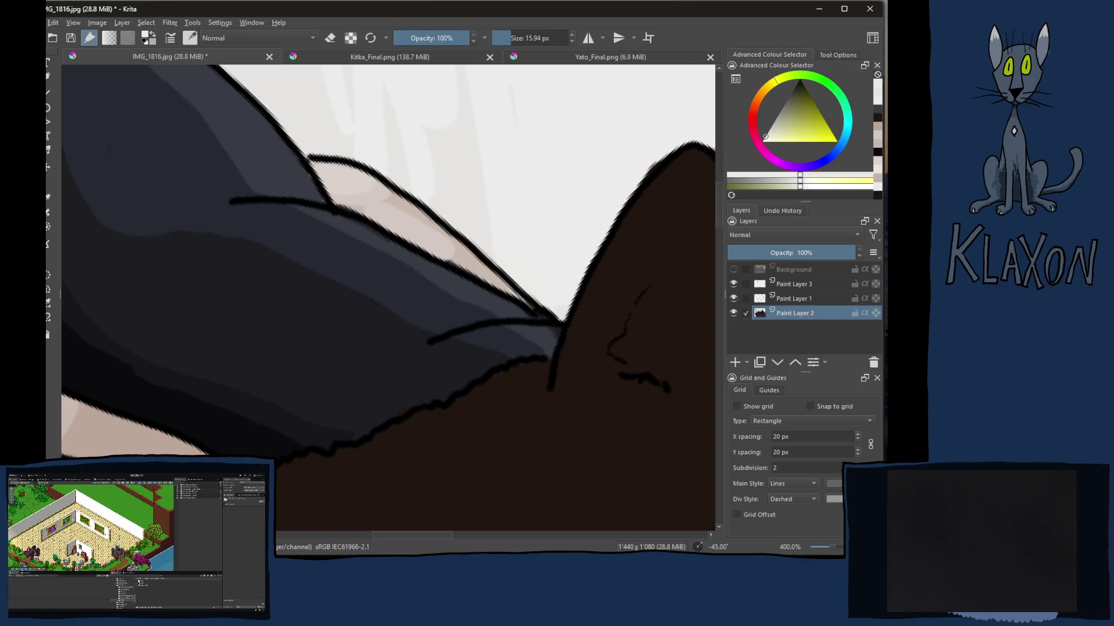
{"action": "left_click", "coordinate": [464, 251], "text": "ctrl"}
{"action": "left_click_drag", "start_coordinate": [448, 254], "coordinate": [534, 308]}
{"action": "mouse_move", "coordinate": [452, 258]}
{"action": "left_mouse_down"}
{"action": "mouse_move", "coordinate": [470, 316]}
{"action": "mouse_move", "coordinate": [437, 273]}
{"action": "left_mouse_up"}
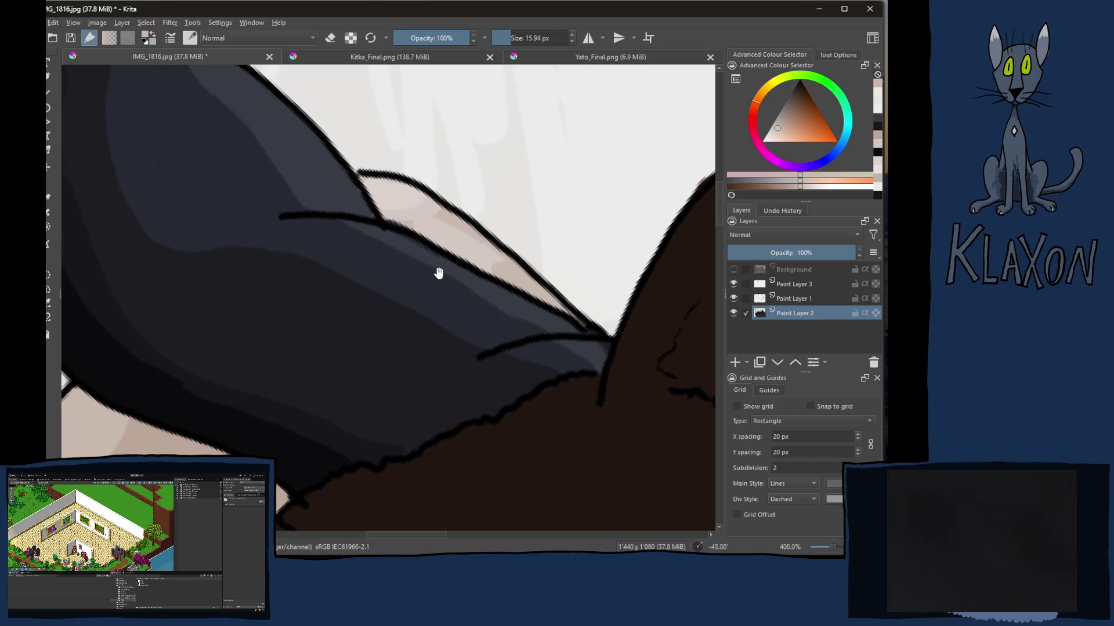
{"action": "mouse_move", "coordinate": [367, 356]}
{"action": "left_mouse_down"}
{"action": "mouse_move", "coordinate": [478, 207]}
{"action": "mouse_move", "coordinate": [470, 172]}
{"action": "mouse_move", "coordinate": [455, 165]}
{"action": "mouse_move", "coordinate": [385, 263]}
{"action": "mouse_move", "coordinate": [439, 313]}
{"action": "mouse_move", "coordinate": [412, 331]}
{"action": "mouse_move", "coordinate": [442, 310]}
{"action": "left_mouse_up"}
Paint tan over the light beige blanket stripe, then soften it with lighter beige.
{"action": "left_click", "coordinate": [405, 324], "text": "ctrl"}
{"action": "left_click", "coordinate": [487, 303], "text": "ctrl"}
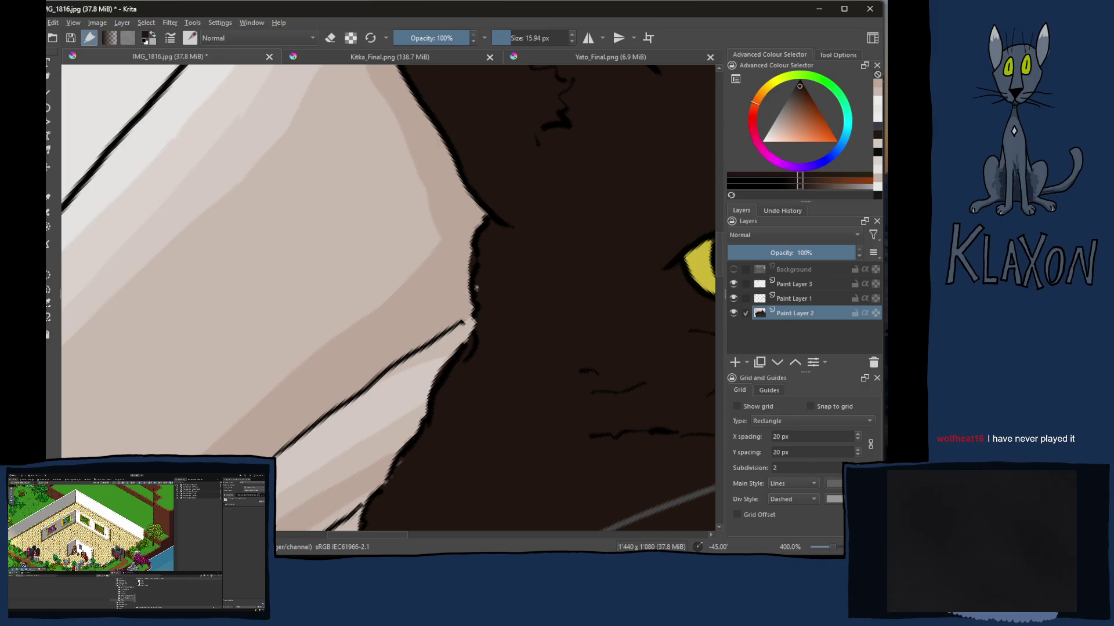
{"action": "left_click", "coordinate": [447, 290], "text": "ctrl"}
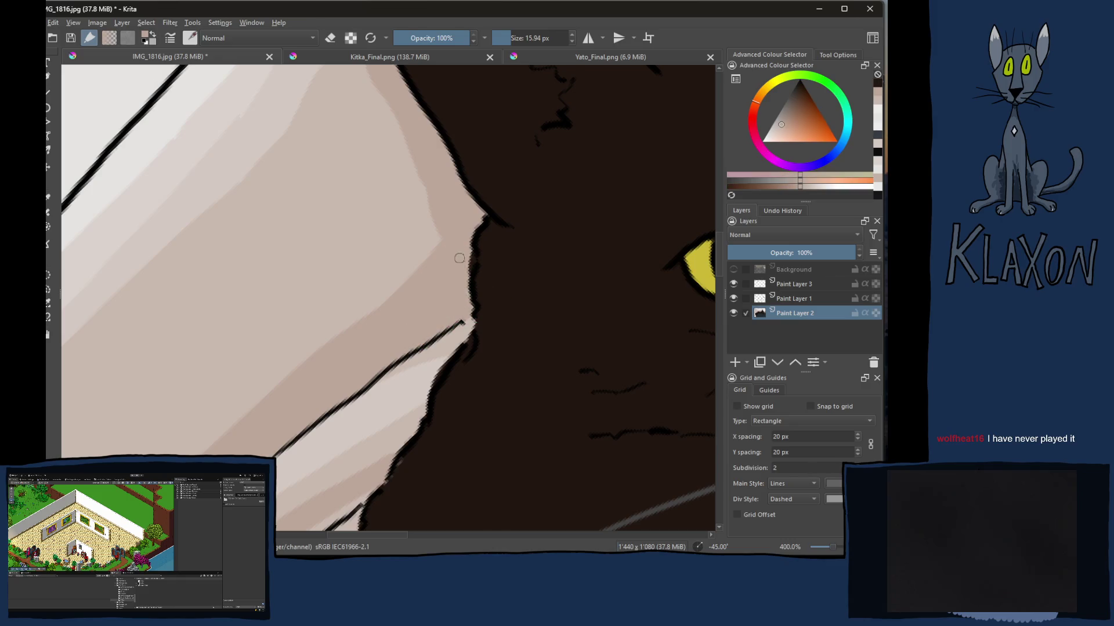
{"action": "mouse_move", "coordinate": [452, 359]}
{"action": "left_mouse_down"}
{"action": "mouse_move", "coordinate": [443, 381]}
{"action": "mouse_move", "coordinate": [448, 341]}
{"action": "mouse_move", "coordinate": [464, 329]}
{"action": "mouse_move", "coordinate": [412, 398]}
{"action": "mouse_move", "coordinate": [457, 335]}
{"action": "left_mouse_up"}
{"action": "left_click", "coordinate": [406, 381], "text": "ctrl"}
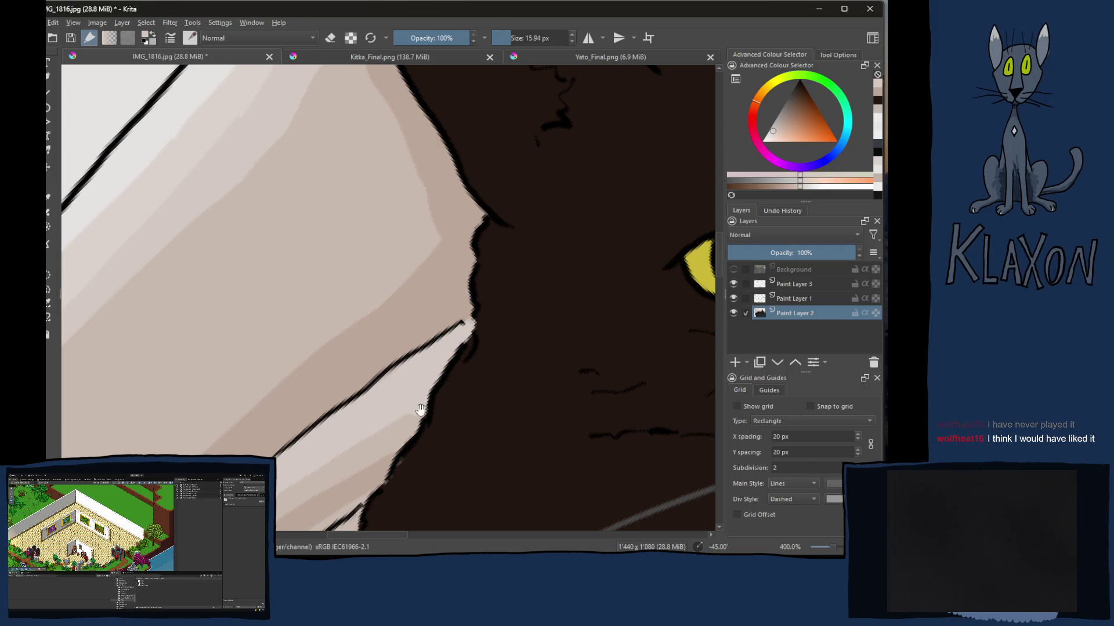
{"action": "left_click_drag", "start_coordinate": [403, 414], "coordinate": [400, 263]}
Dab dark brown along the fur edge bordering the blanket, then fit the whole painting in view.
{"action": "left_click", "coordinate": [412, 348], "text": "ctrl"}
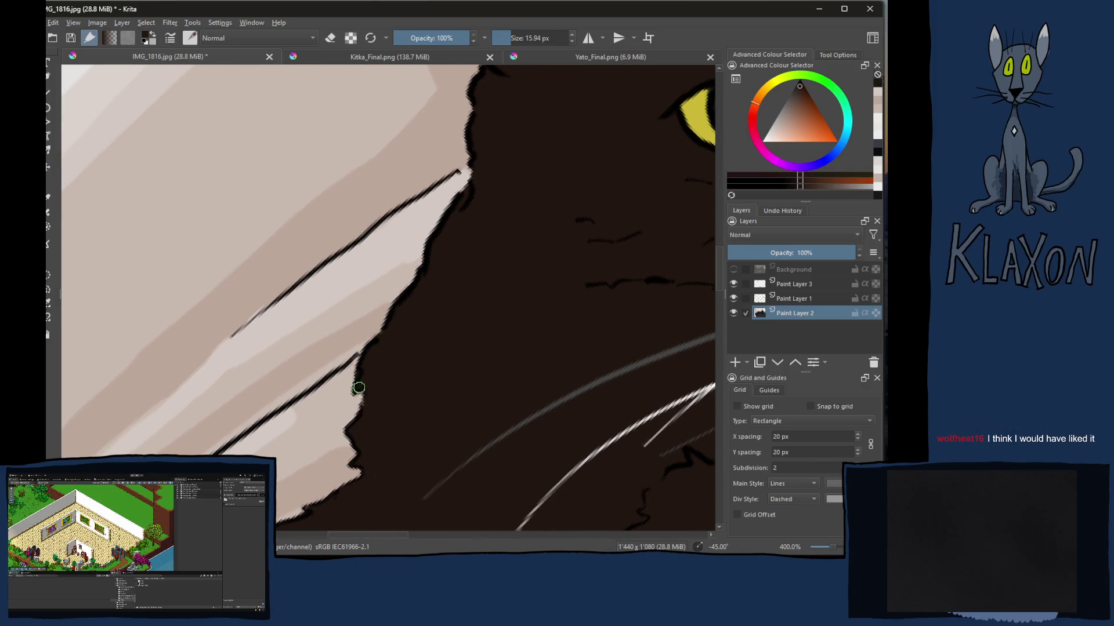
{"action": "mouse_move", "coordinate": [378, 425]}
{"action": "left_mouse_down"}
{"action": "mouse_move", "coordinate": [406, 391]}
{"action": "mouse_move", "coordinate": [398, 385]}
{"action": "left_mouse_up"}
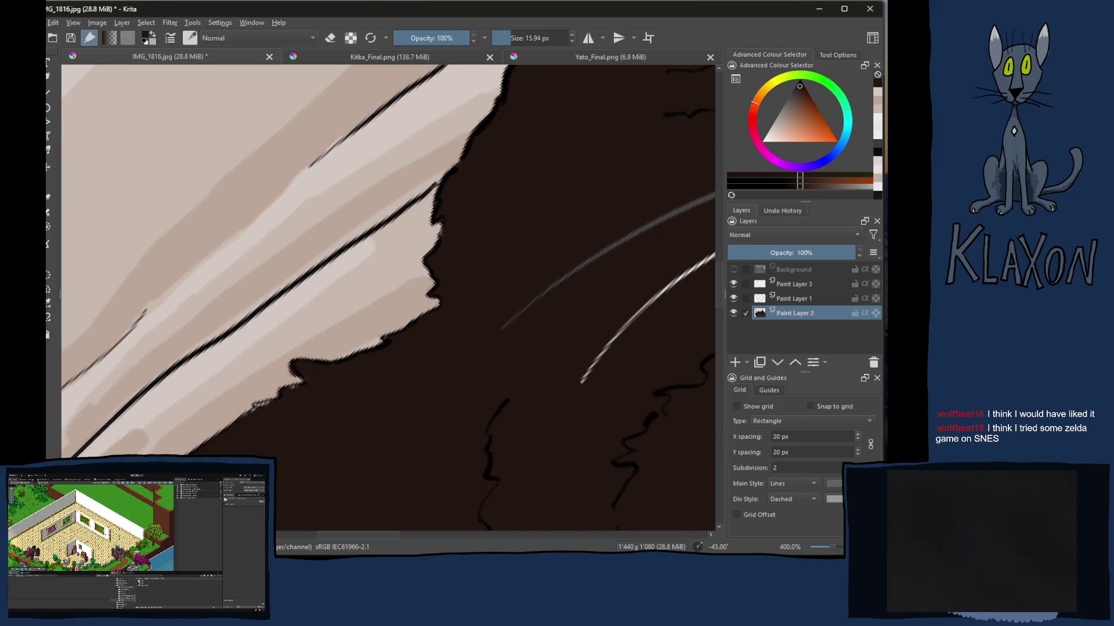
{"action": "left_click_drag", "start_coordinate": [261, 410], "coordinate": [262, 412]}
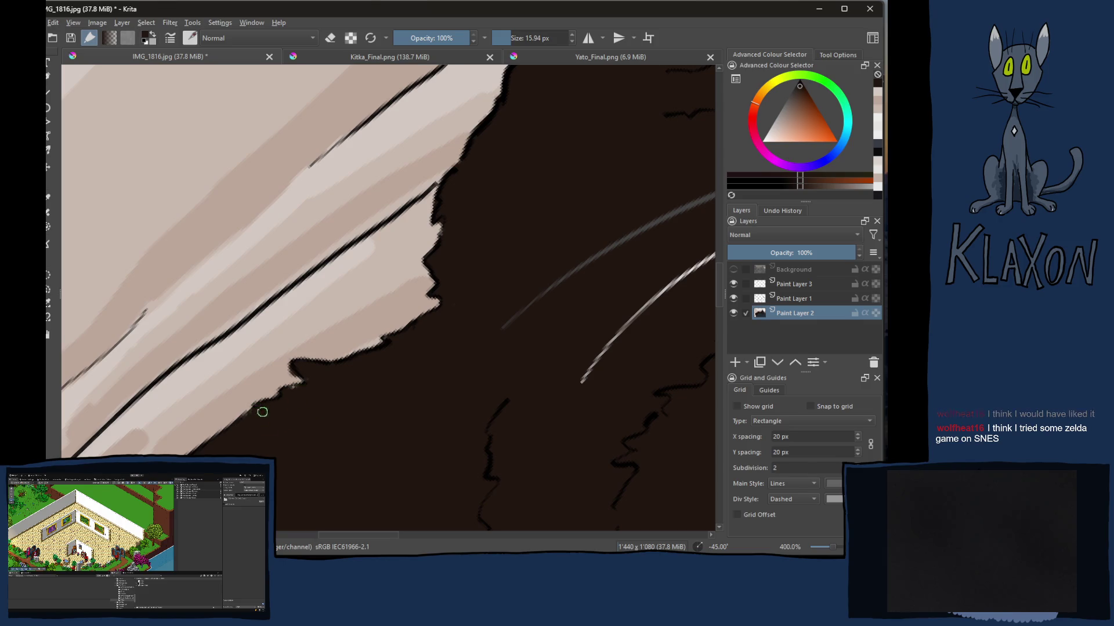
{"action": "left_click_drag", "start_coordinate": [365, 375], "coordinate": [464, 267]}
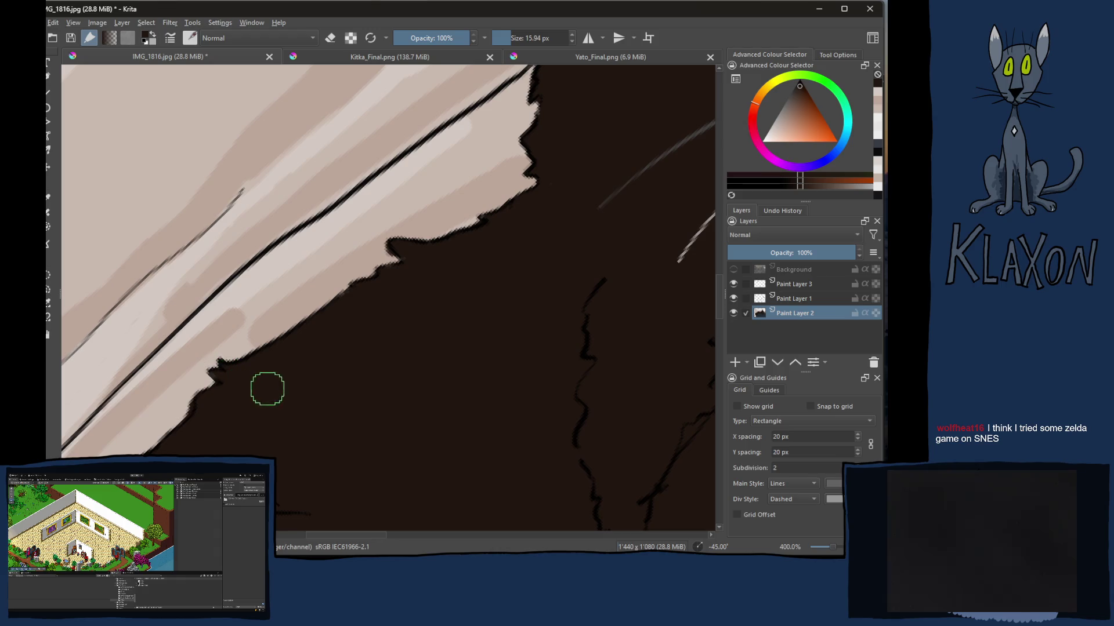
{"action": "left_click_drag", "start_coordinate": [268, 389], "coordinate": [288, 360]}
{"action": "left_click_drag", "start_coordinate": [246, 427], "coordinate": [302, 383]}
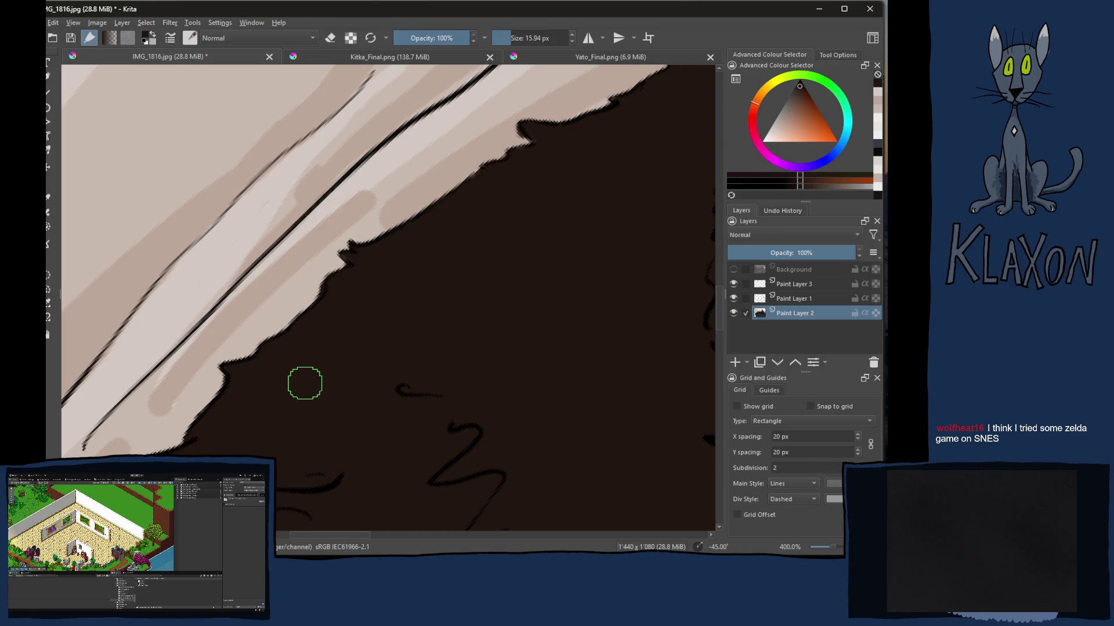
{"action": "scroll", "coordinate": [305, 383], "scroll_direction": "down", "scroll_amount": 5}
{"action": "key", "text": "5"}
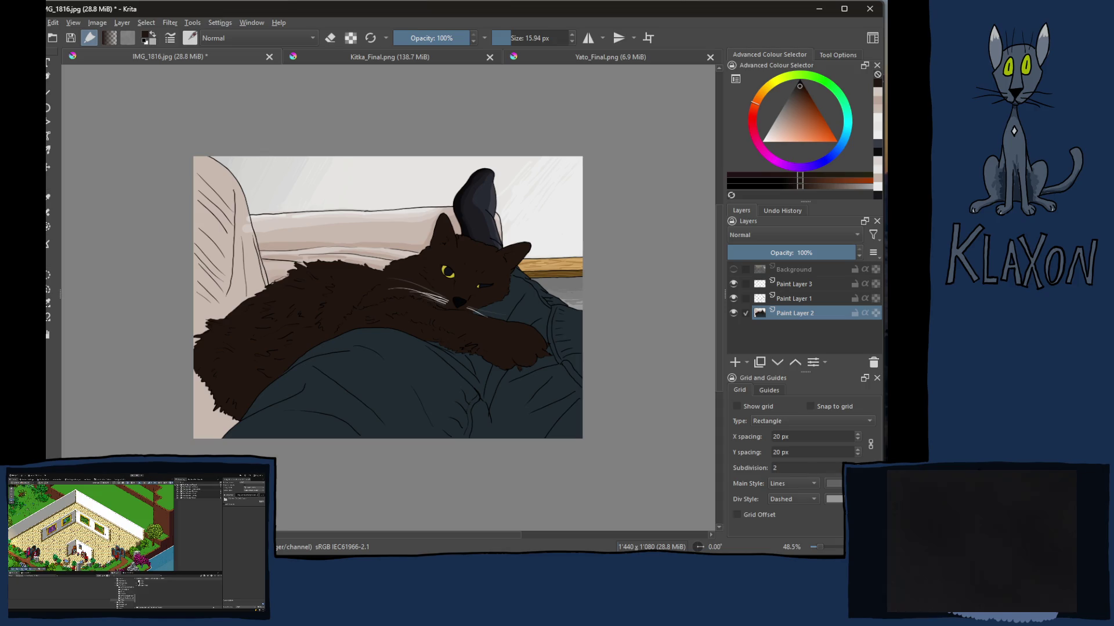
Switch from Krita to the Unity editor showing the isometric gallery scene.
{"action": "key", "text": "alt+Tab"}
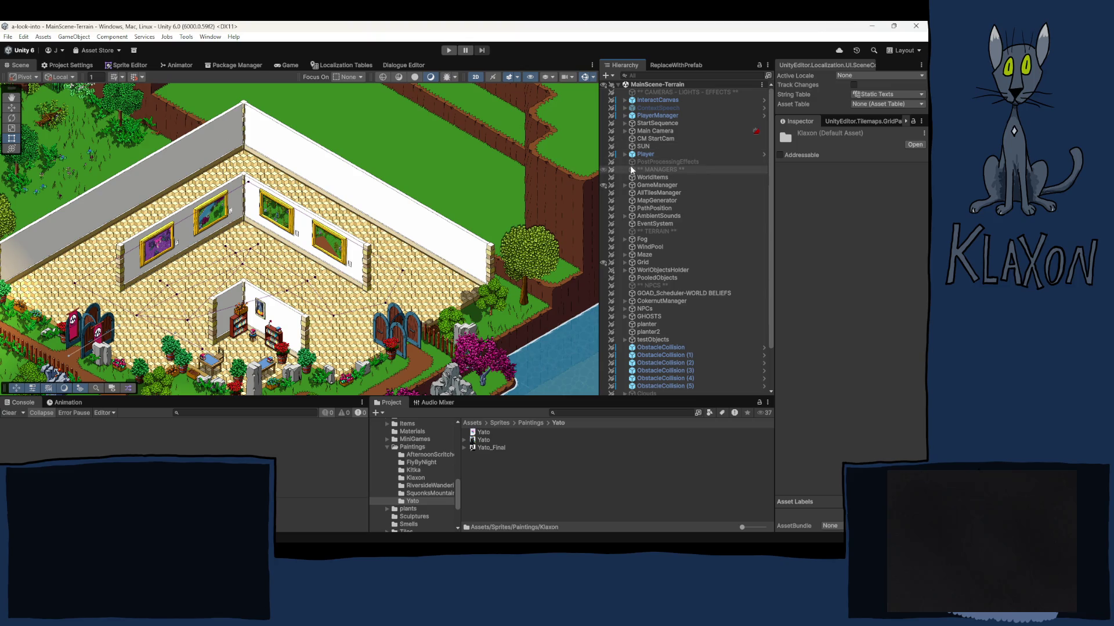
Select PostProcessingEffects and toggle its active checkbox on, then off again.
{"action": "left_click", "coordinate": [648, 162]}
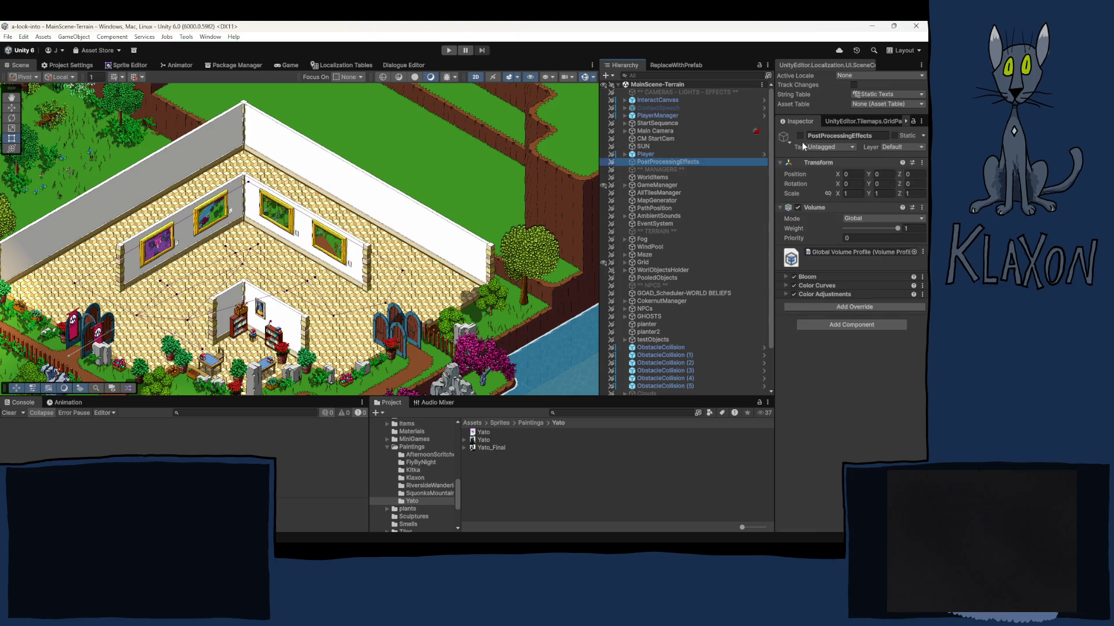
{"action": "left_click", "coordinate": [800, 136]}
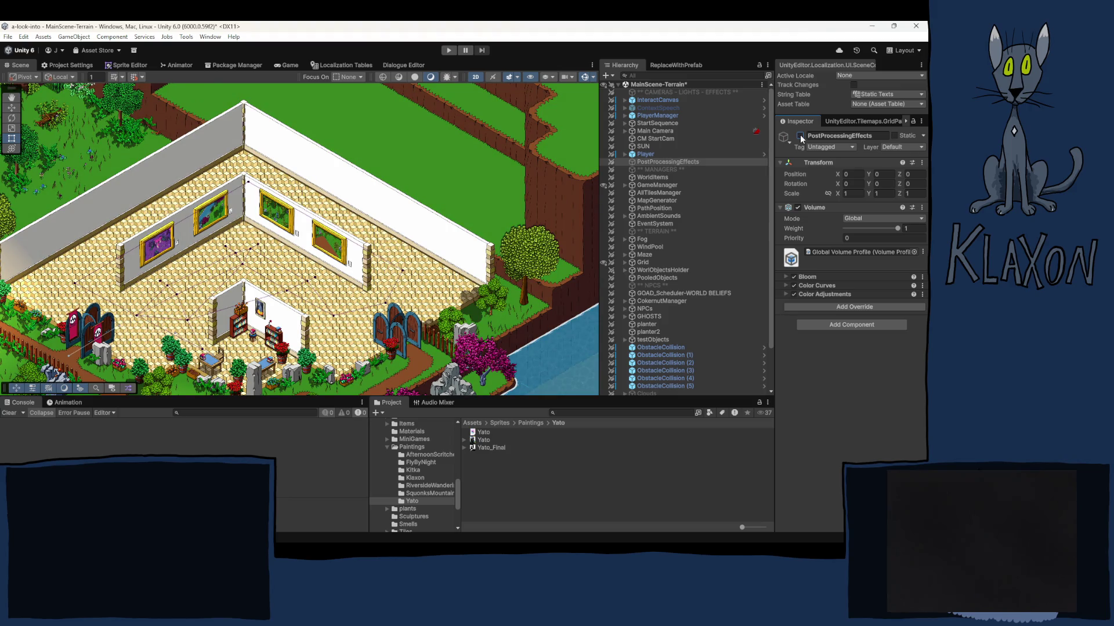
{"action": "left_click", "coordinate": [800, 136]}
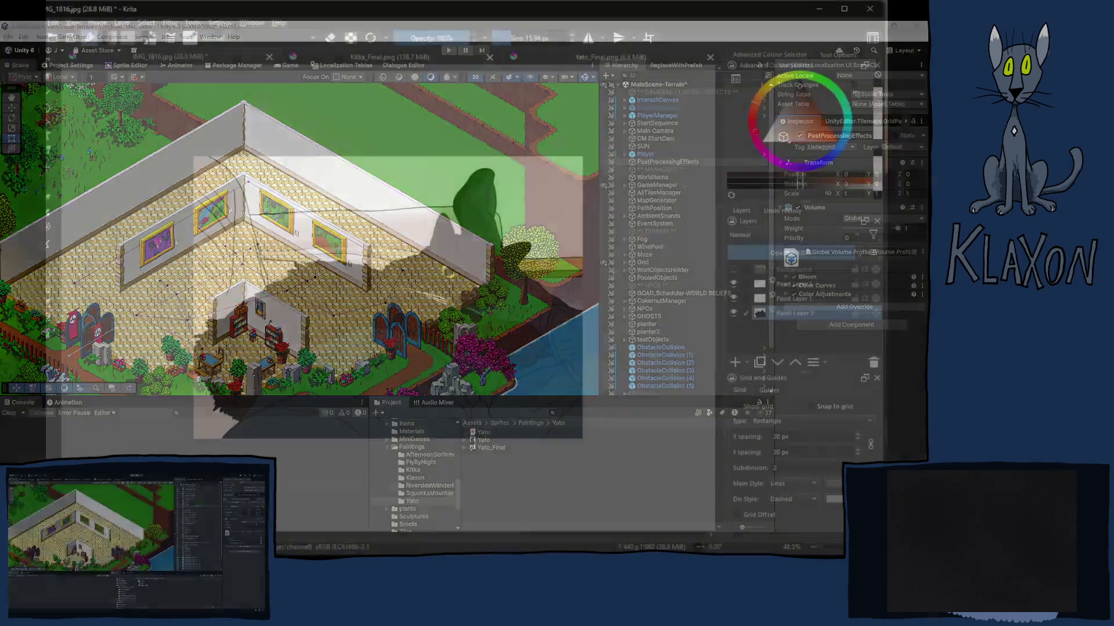
Zoom in and paint a pinkish blanket tone over the fur tips.
{"action": "scroll", "coordinate": [221, 242], "scroll_direction": "up", "scroll_amount": 3}
{"action": "scroll", "coordinate": [222, 243], "scroll_direction": "up", "scroll_amount": 1}
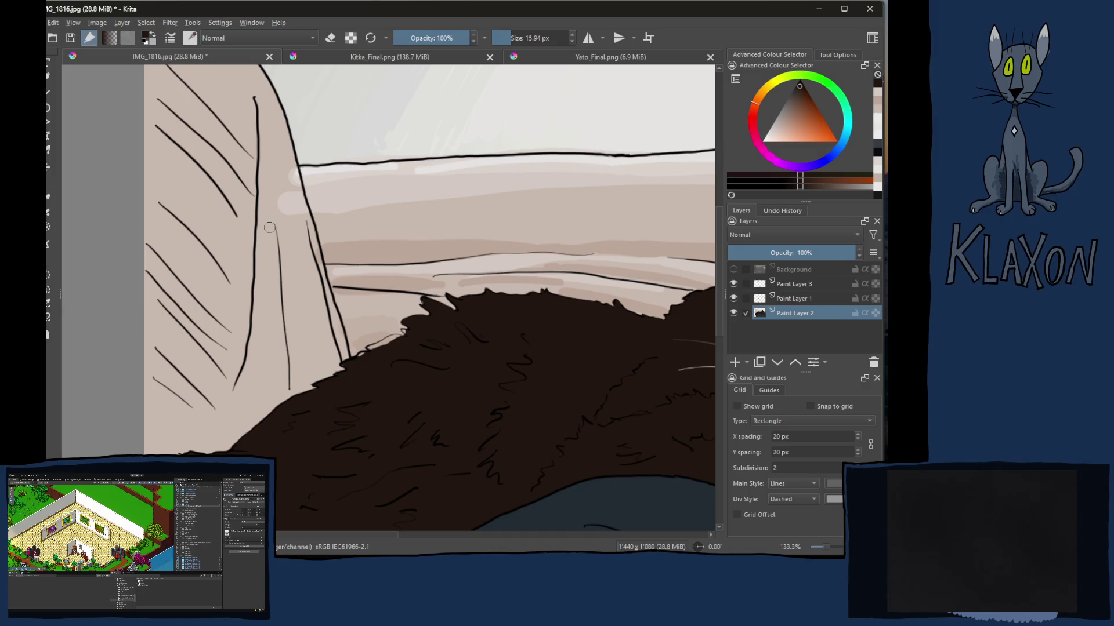
{"action": "key", "text": "ctrl+plus"}
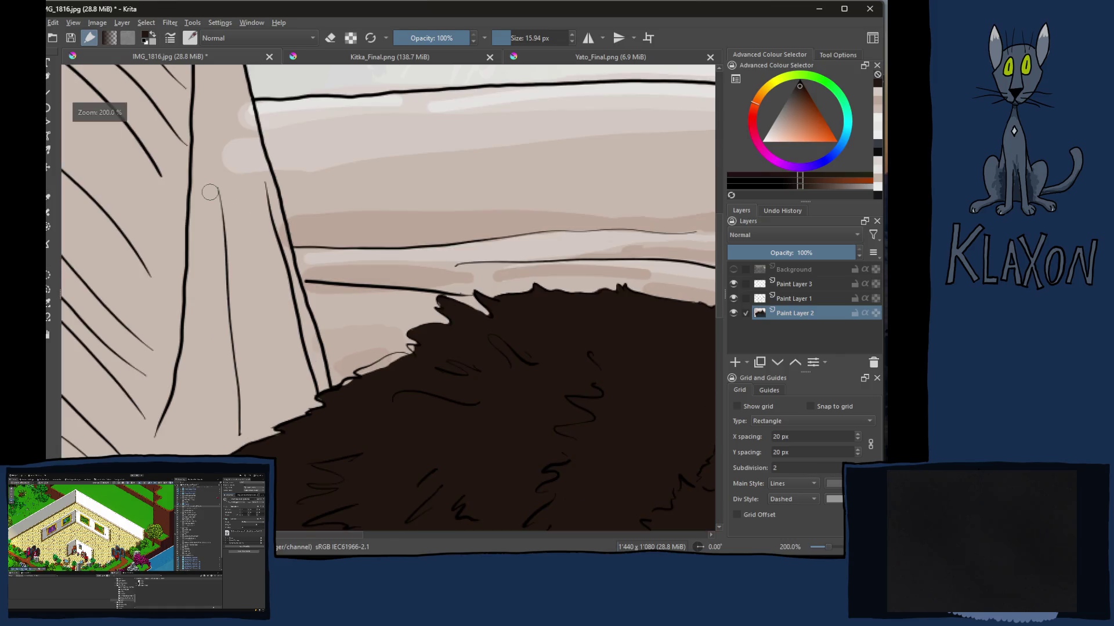
{"action": "left_click", "coordinate": [355, 230], "text": "ctrl"}
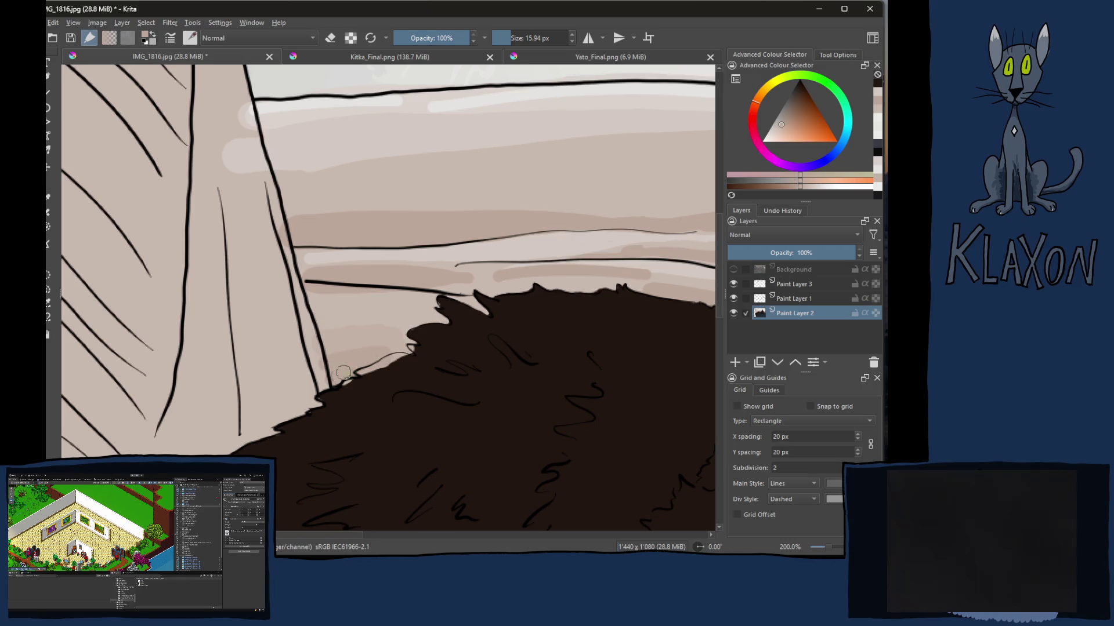
{"action": "left_click", "coordinate": [367, 337], "text": "ctrl"}
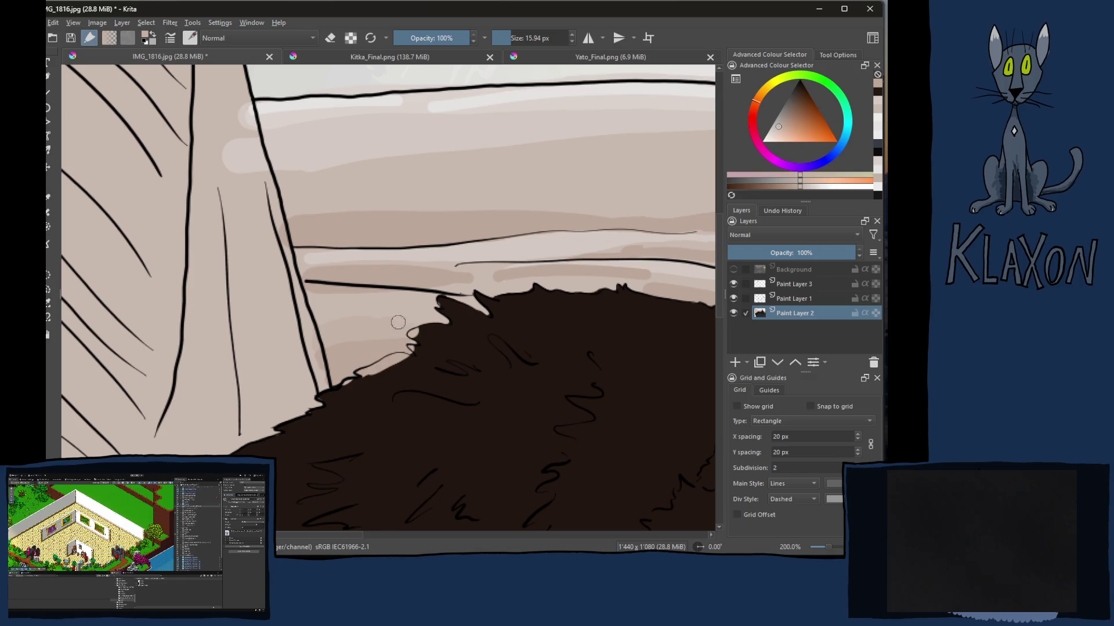
{"action": "left_click_drag", "start_coordinate": [406, 333], "coordinate": [448, 322]}
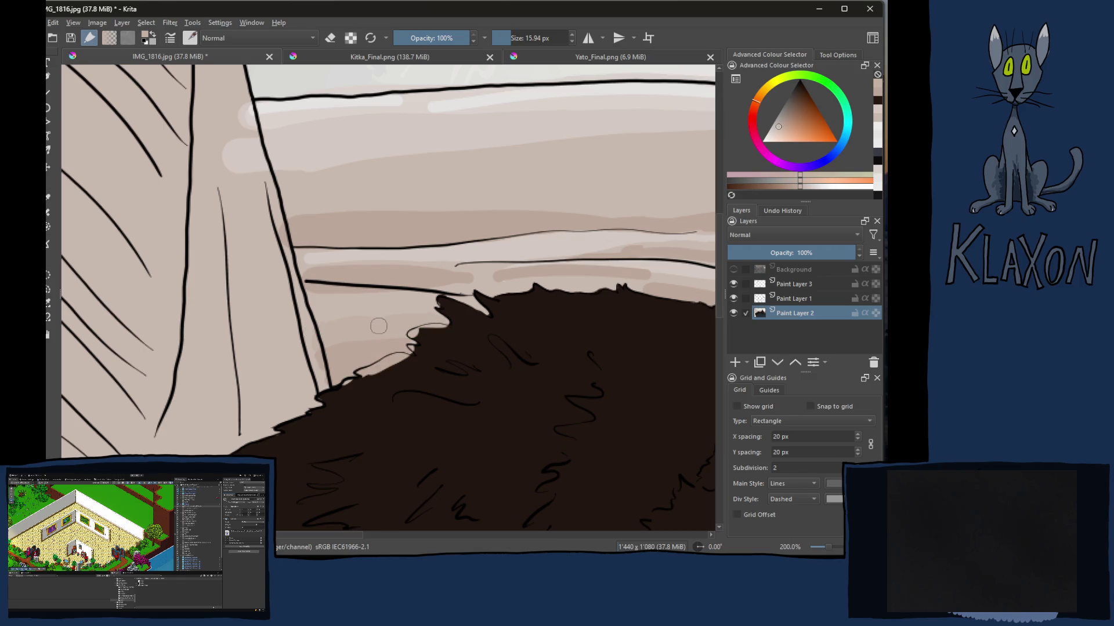
Brush lighter beige shading along the blanket line above the cat's back.
{"action": "left_click", "coordinate": [366, 297], "text": "ctrl"}
{"action": "left_click", "coordinate": [402, 301], "text": "ctrl"}
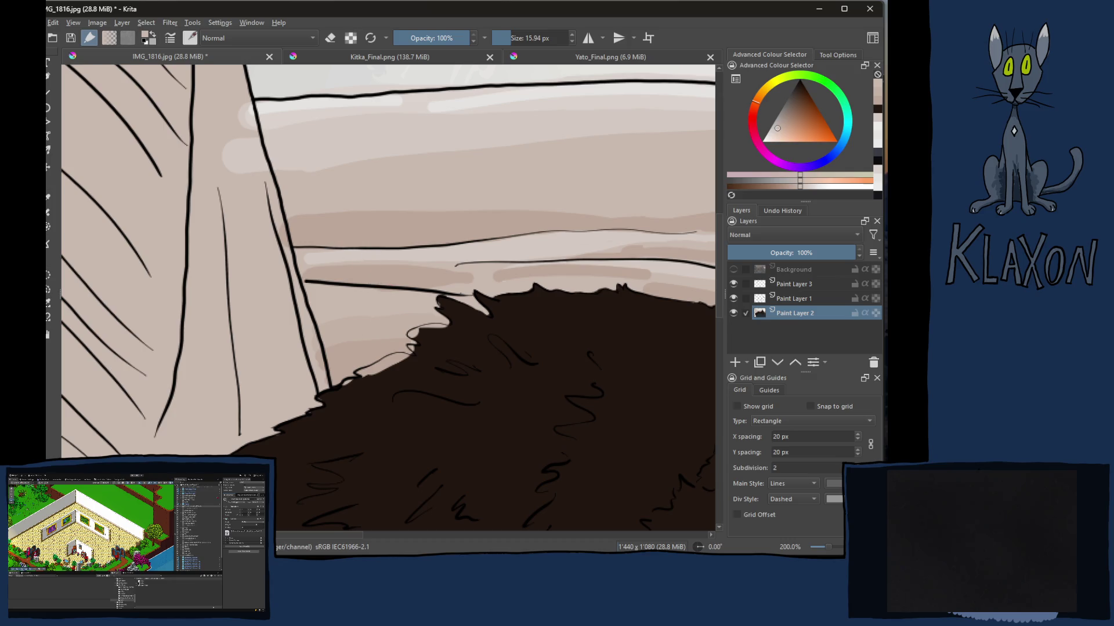
{"action": "left_click", "coordinate": [364, 289], "text": "ctrl"}
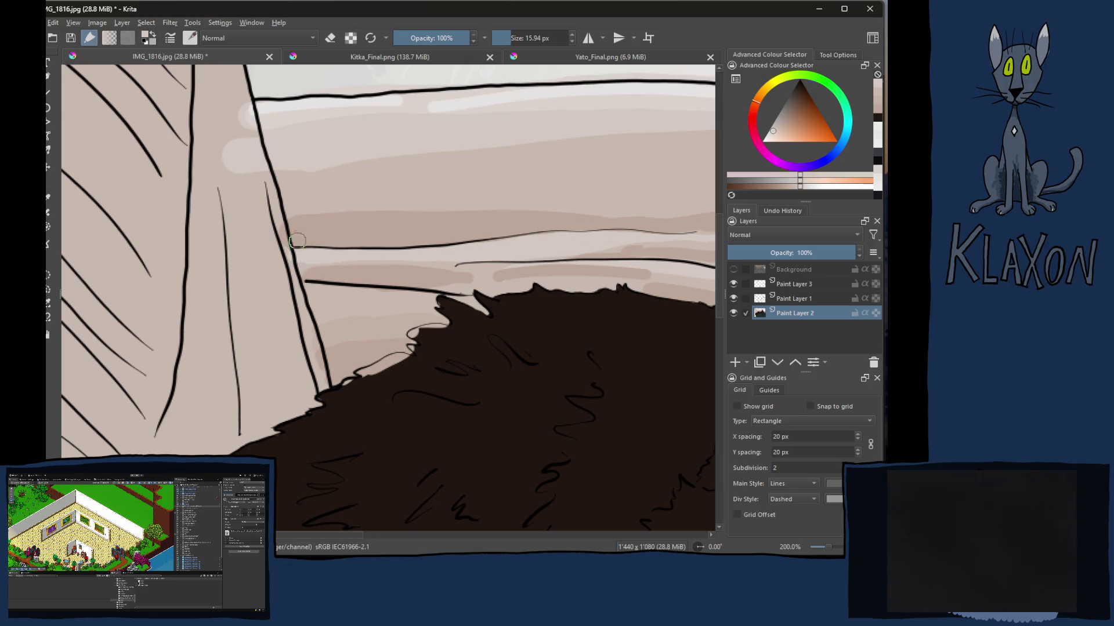
{"action": "left_click", "coordinate": [387, 228], "text": "ctrl"}
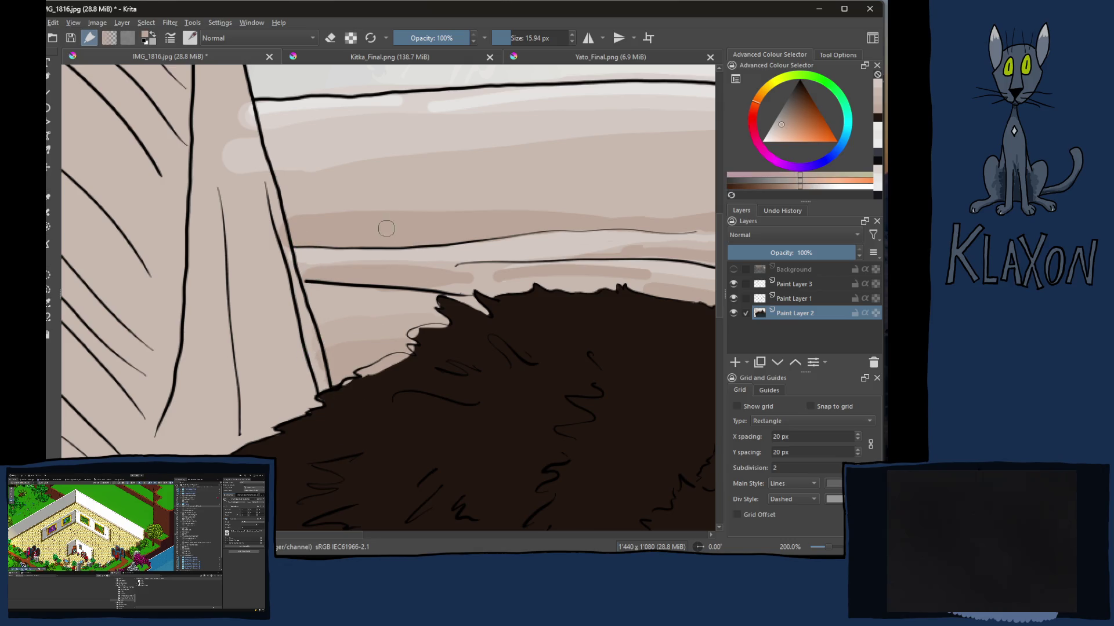
{"action": "left_click", "coordinate": [797, 188]}
{"action": "left_click_drag", "start_coordinate": [345, 374], "coordinate": [324, 387]}
{"action": "left_click", "coordinate": [795, 187]}
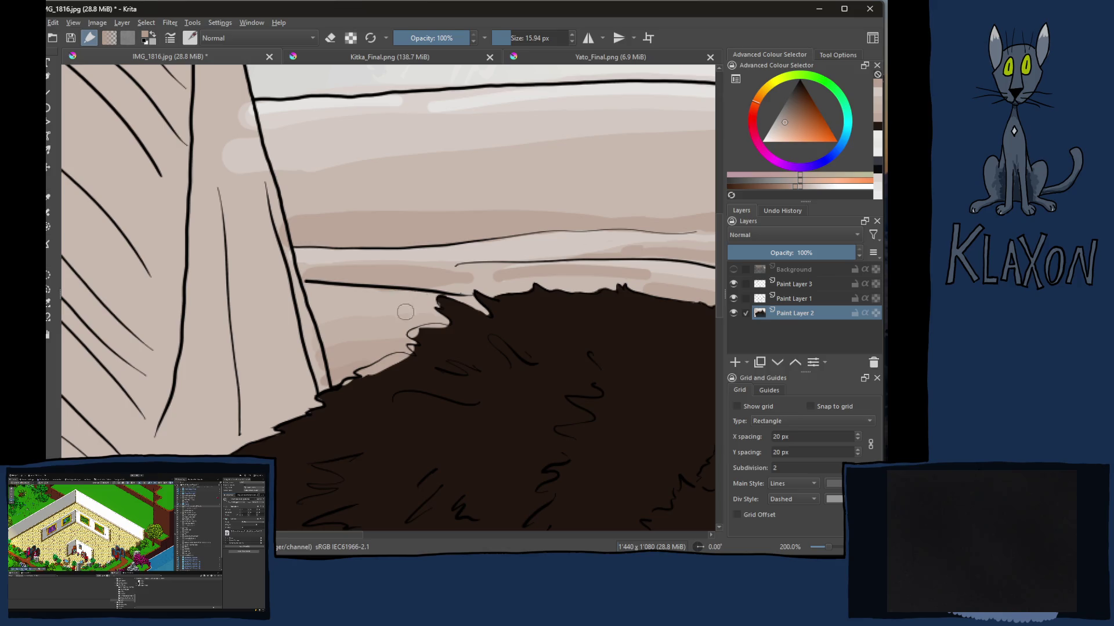
{"action": "left_click_drag", "start_coordinate": [330, 377], "coordinate": [328, 380]}
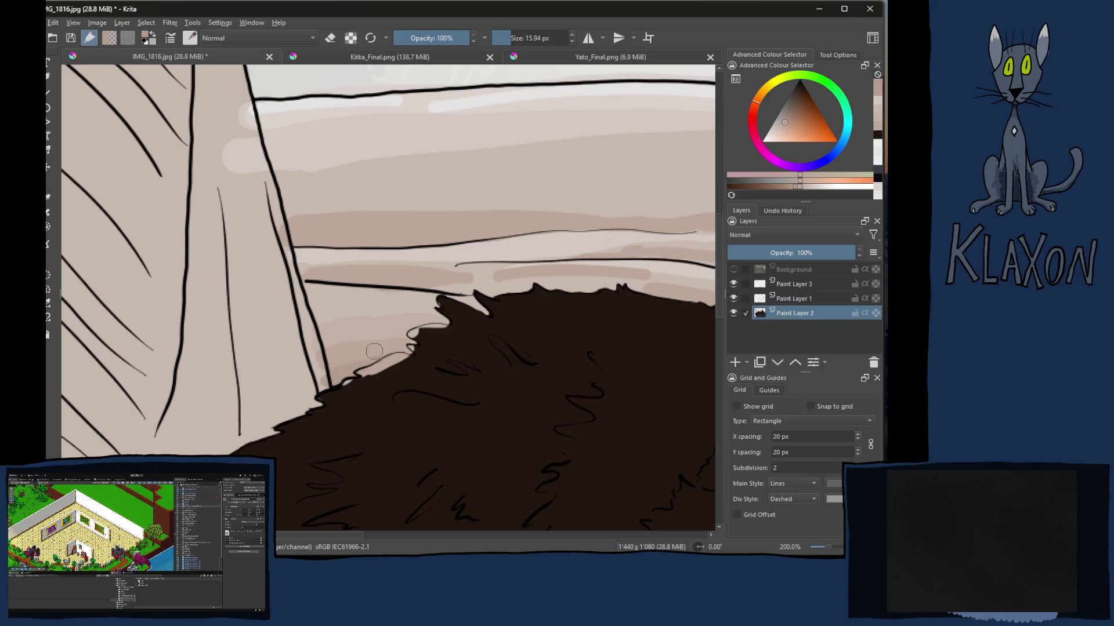
{"action": "left_click_drag", "start_coordinate": [314, 240], "coordinate": [471, 246]}
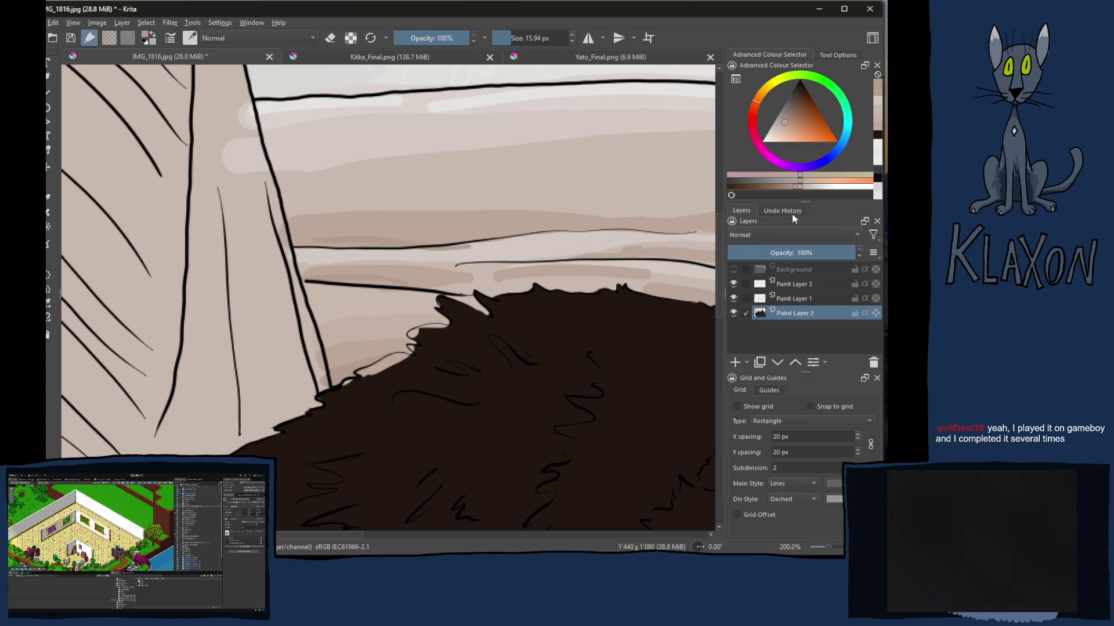
Paint darker brown and near-black fur strokes along the fur edge.
{"action": "left_click", "coordinate": [785, 186]}
{"action": "mouse_move", "coordinate": [321, 367]}
{"action": "left_mouse_down"}
{"action": "mouse_move", "coordinate": [336, 380]}
{"action": "mouse_move", "coordinate": [388, 365]}
{"action": "left_mouse_up"}
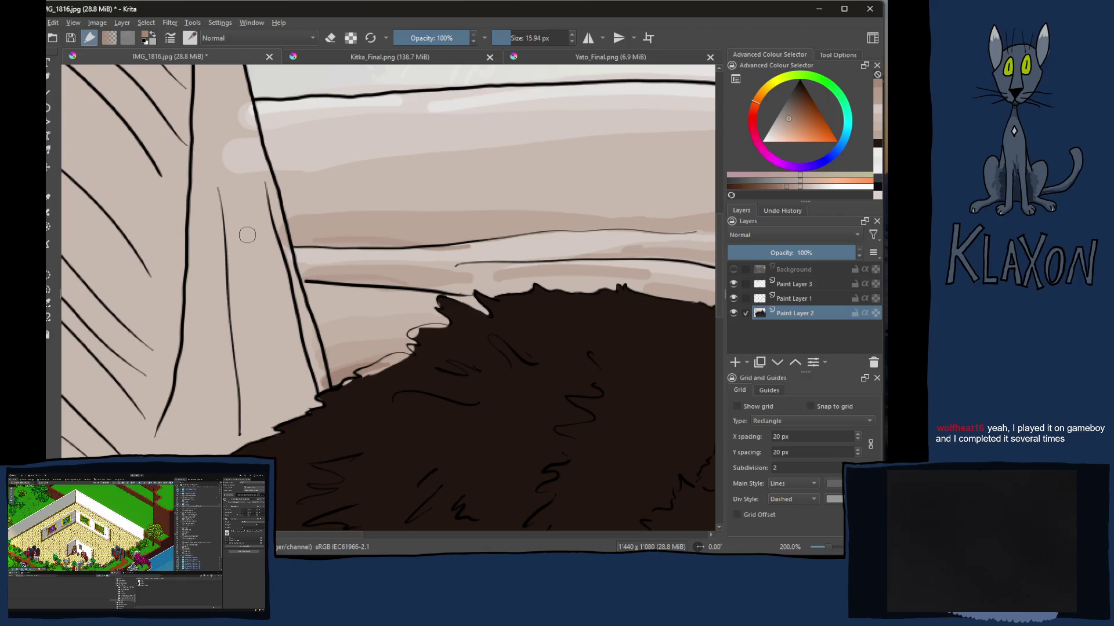
{"action": "left_click", "coordinate": [394, 445], "text": "ctrl"}
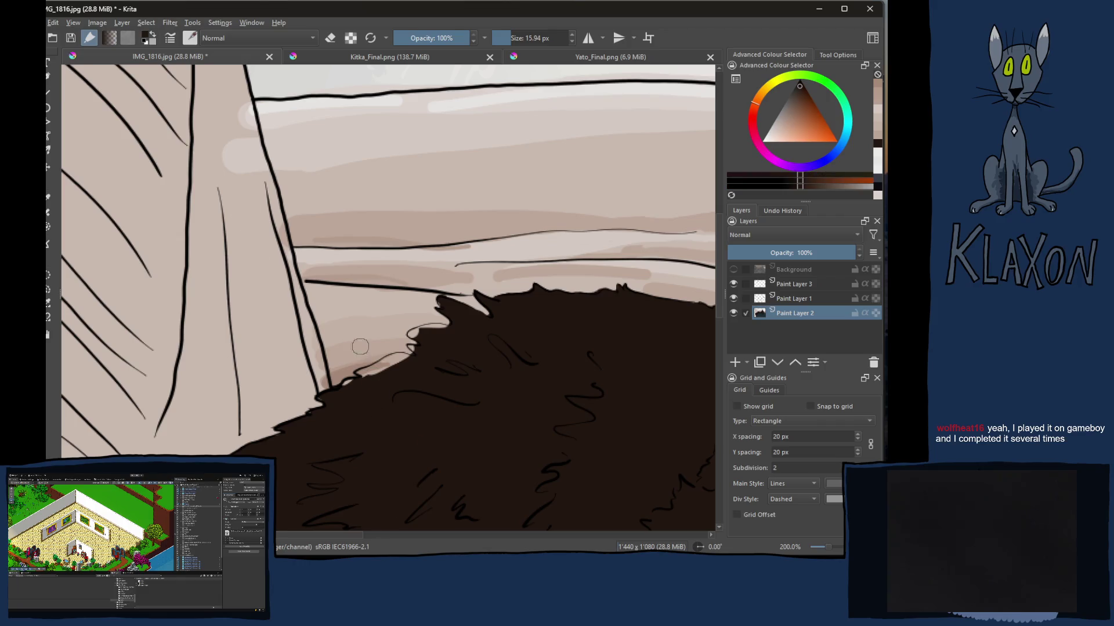
{"action": "mouse_move", "coordinate": [349, 385]}
{"action": "left_mouse_down"}
{"action": "mouse_move", "coordinate": [417, 350]}
{"action": "mouse_move", "coordinate": [417, 333]}
{"action": "mouse_move", "coordinate": [444, 328]}
{"action": "mouse_move", "coordinate": [418, 332]}
{"action": "left_mouse_up"}
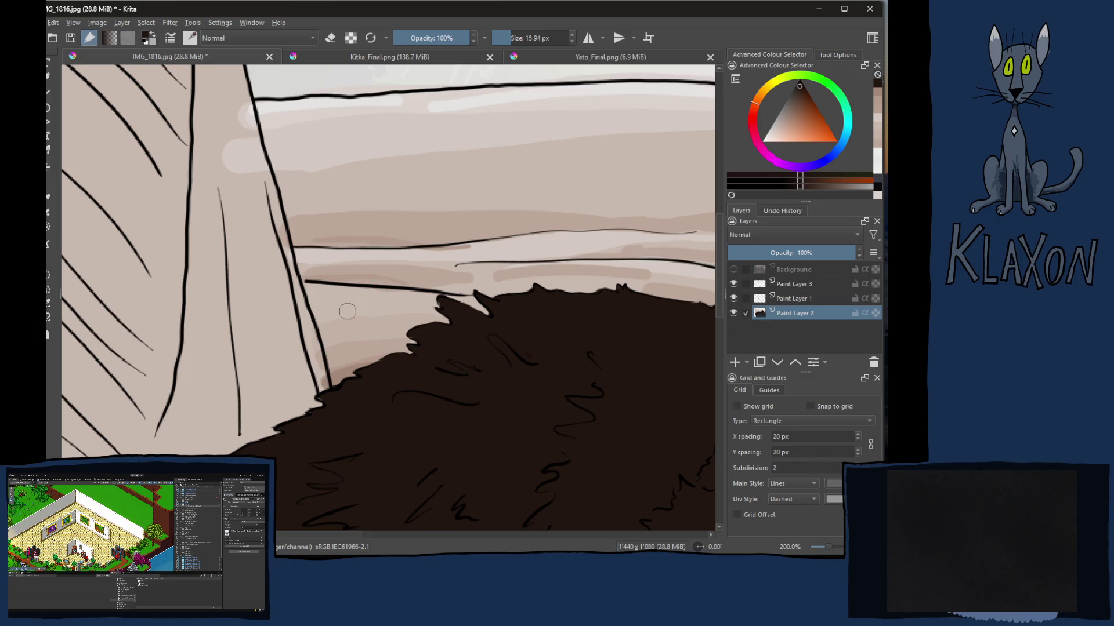
{"action": "left_click", "coordinate": [281, 363], "text": "ctrl"}
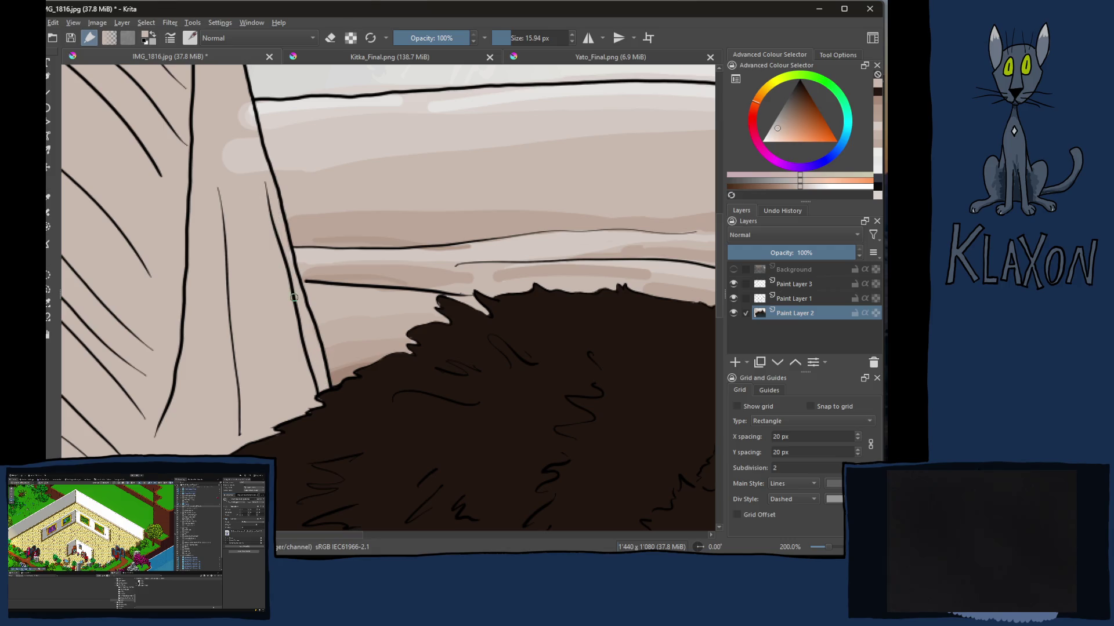
{"action": "left_click_drag", "start_coordinate": [245, 226], "coordinate": [244, 241]}
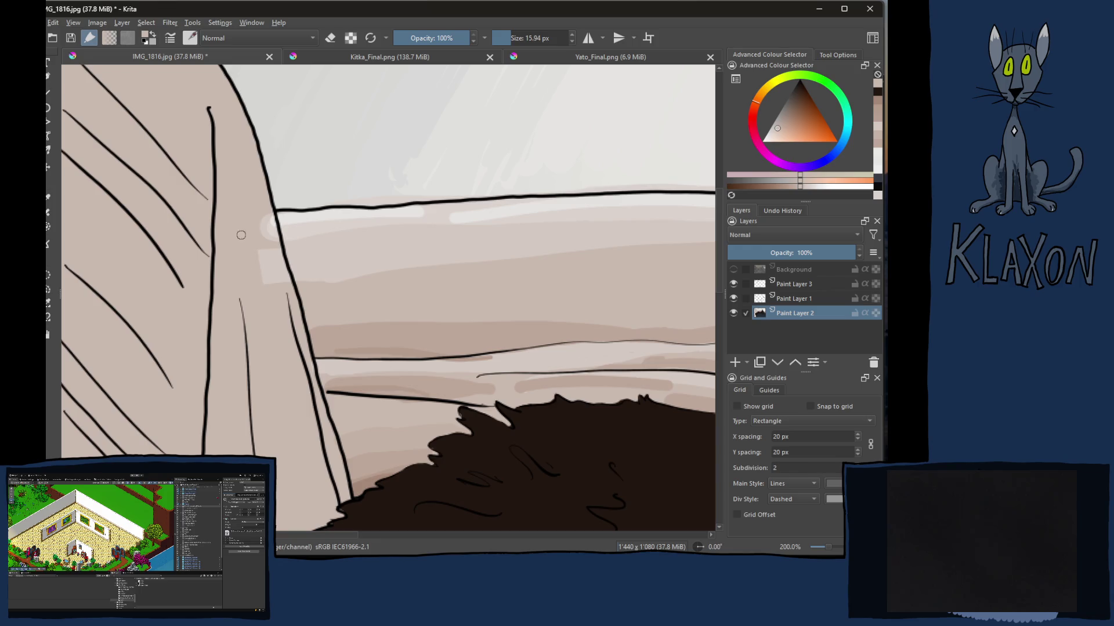
Paint over the light patches on the drape edge, then fit the painting to window width.
{"action": "mouse_move", "coordinate": [263, 282]}
{"action": "left_mouse_down"}
{"action": "mouse_move", "coordinate": [257, 214]}
{"action": "mouse_move", "coordinate": [278, 273]}
{"action": "mouse_move", "coordinate": [263, 212]}
{"action": "mouse_move", "coordinate": [280, 279]}
{"action": "left_mouse_up"}
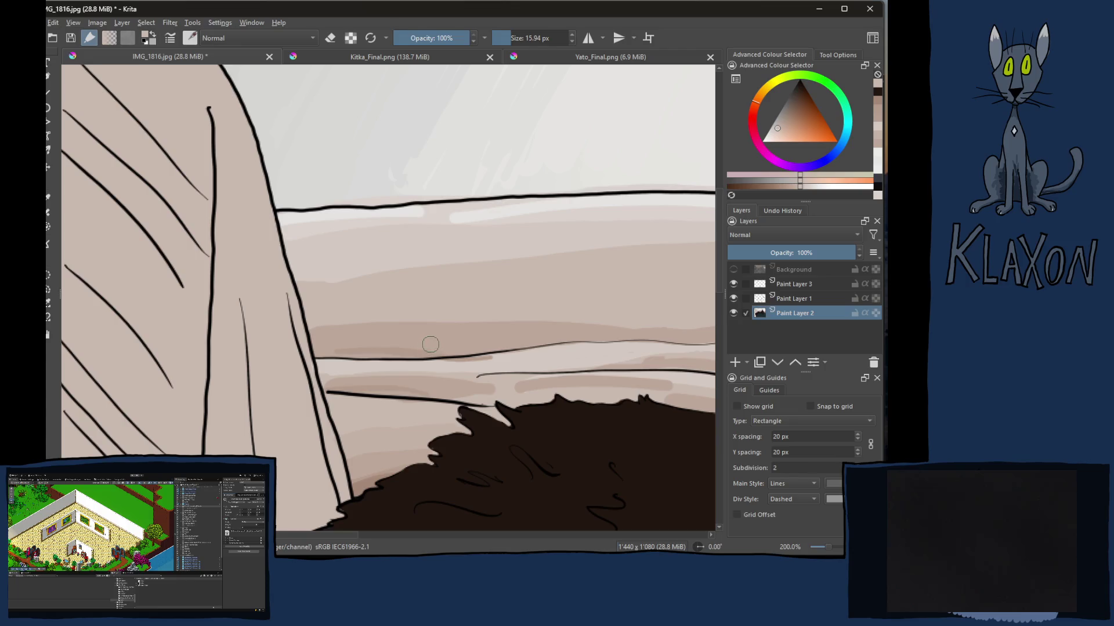
{"action": "key", "text": "3"}
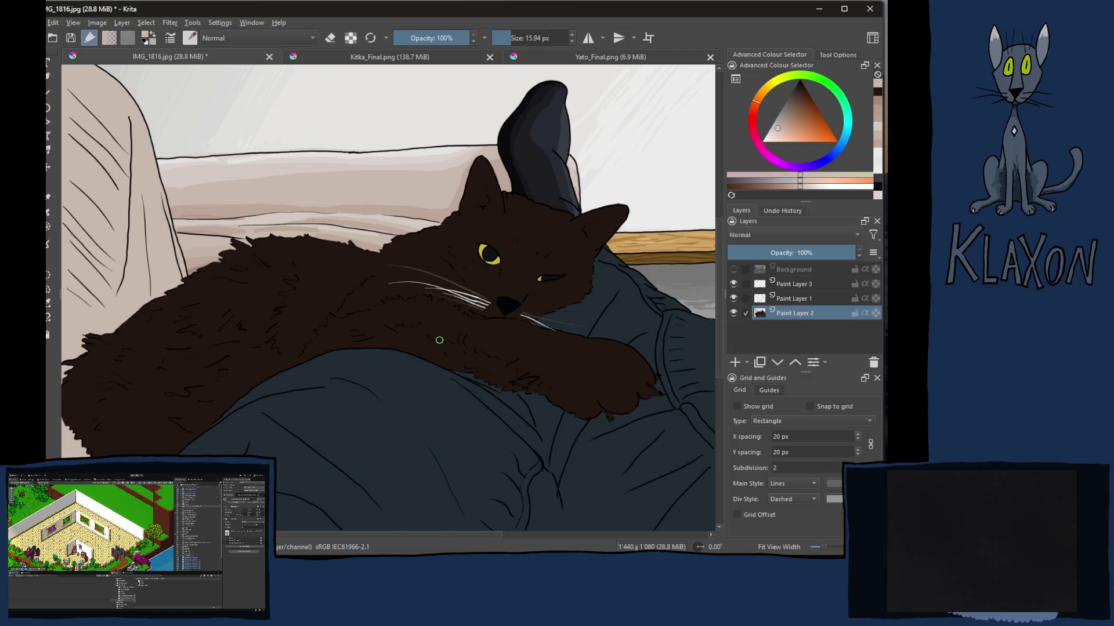
At 400% zoom, paint dark fur along the drape edge and darken the black outline.
{"action": "key", "text": "4"}
{"action": "key", "text": "4"}
{"action": "key", "text": "4"}
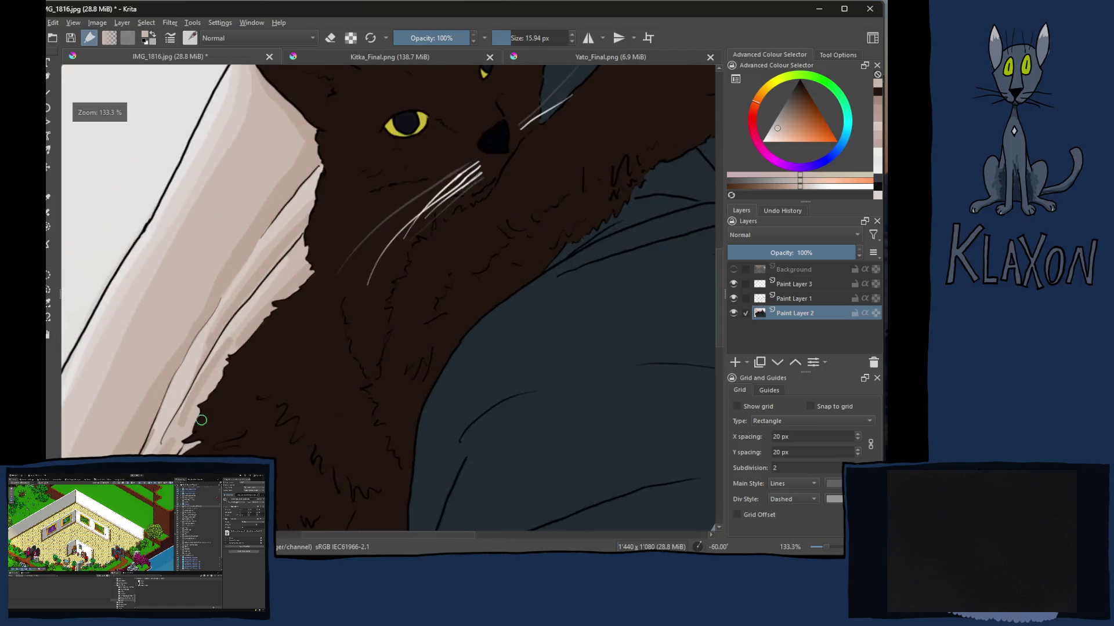
{"action": "key", "text": "plus"}
{"action": "key", "text": "plus"}
{"action": "key", "text": "plus"}
{"action": "mouse_move", "coordinate": [311, 340]}
{"action": "left_mouse_down"}
{"action": "mouse_move", "coordinate": [504, 281]}
{"action": "mouse_move", "coordinate": [597, 272]}
{"action": "left_mouse_up"}
{"action": "left_click", "coordinate": [301, 315], "text": "ctrl"}
{"action": "mouse_move", "coordinate": [406, 223]}
{"action": "left_mouse_down"}
{"action": "mouse_move", "coordinate": [380, 235]}
{"action": "mouse_move", "coordinate": [429, 279]}
{"action": "mouse_move", "coordinate": [331, 280]}
{"action": "mouse_move", "coordinate": [354, 254]}
{"action": "mouse_move", "coordinate": [343, 267]}
{"action": "left_mouse_up"}
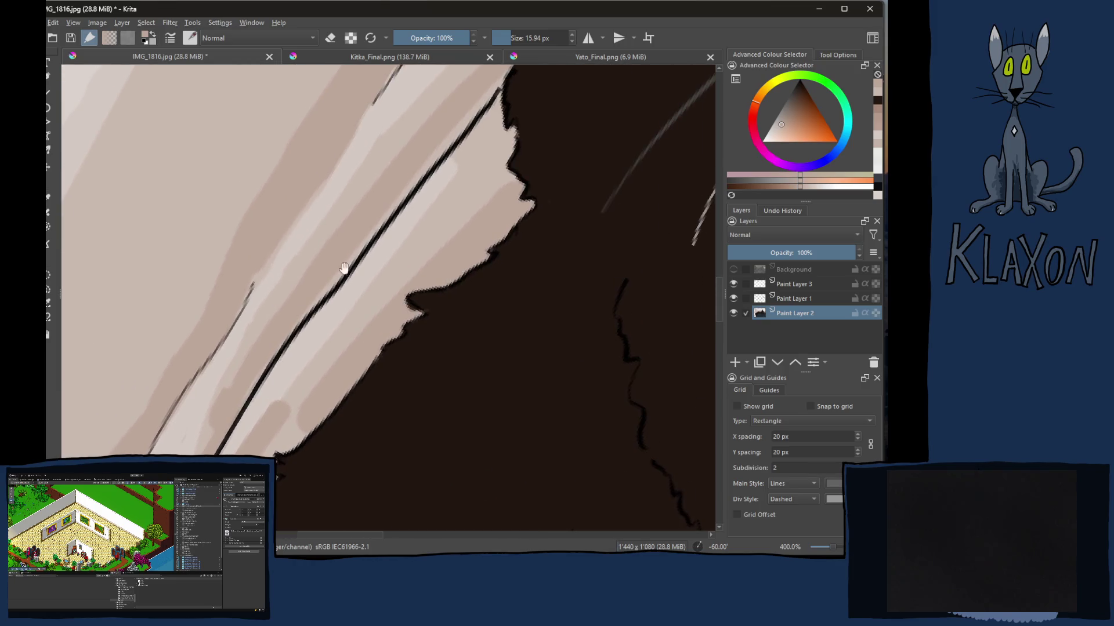
{"action": "left_click_drag", "start_coordinate": [447, 154], "coordinate": [432, 166]}
{"action": "left_click", "coordinate": [433, 168]}
{"action": "key", "text": "ctrl+z"}
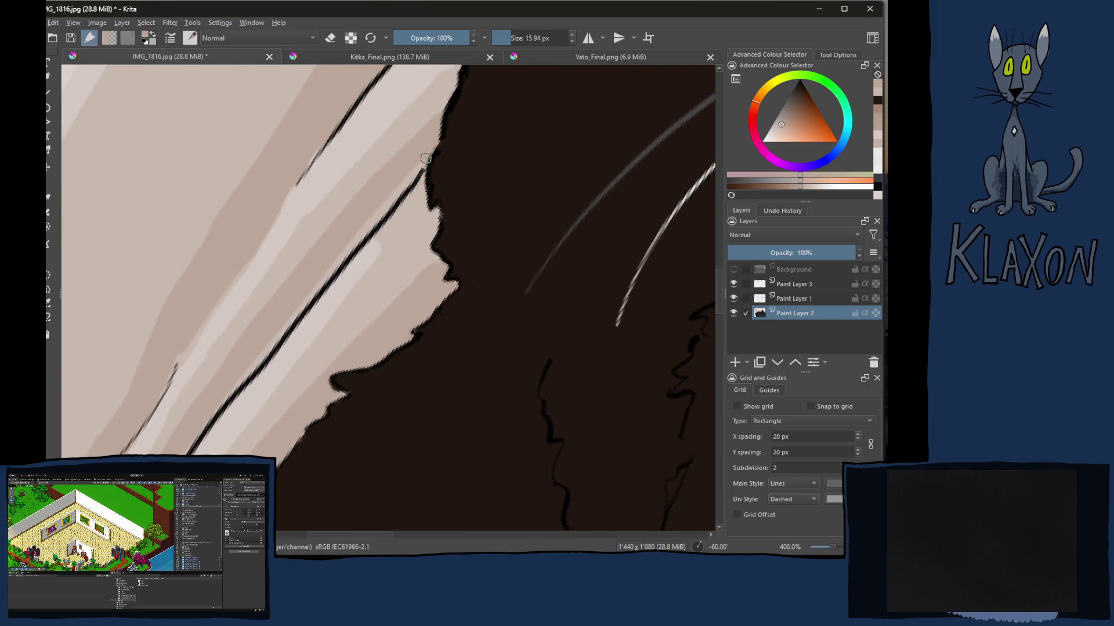
{"action": "left_click_drag", "start_coordinate": [377, 214], "coordinate": [191, 434]}
Shade darker brown along both sides of the diagonal outline.
{"action": "mouse_move", "coordinate": [325, 197]}
{"action": "left_mouse_down"}
{"action": "mouse_move", "coordinate": [286, 241]}
{"action": "mouse_move", "coordinate": [235, 356]}
{"action": "left_mouse_up"}
{"action": "mouse_move", "coordinate": [185, 400]}
{"action": "left_mouse_down"}
{"action": "mouse_move", "coordinate": [264, 216]}
{"action": "mouse_move", "coordinate": [205, 373]}
{"action": "mouse_move", "coordinate": [208, 313]}
{"action": "left_mouse_up"}
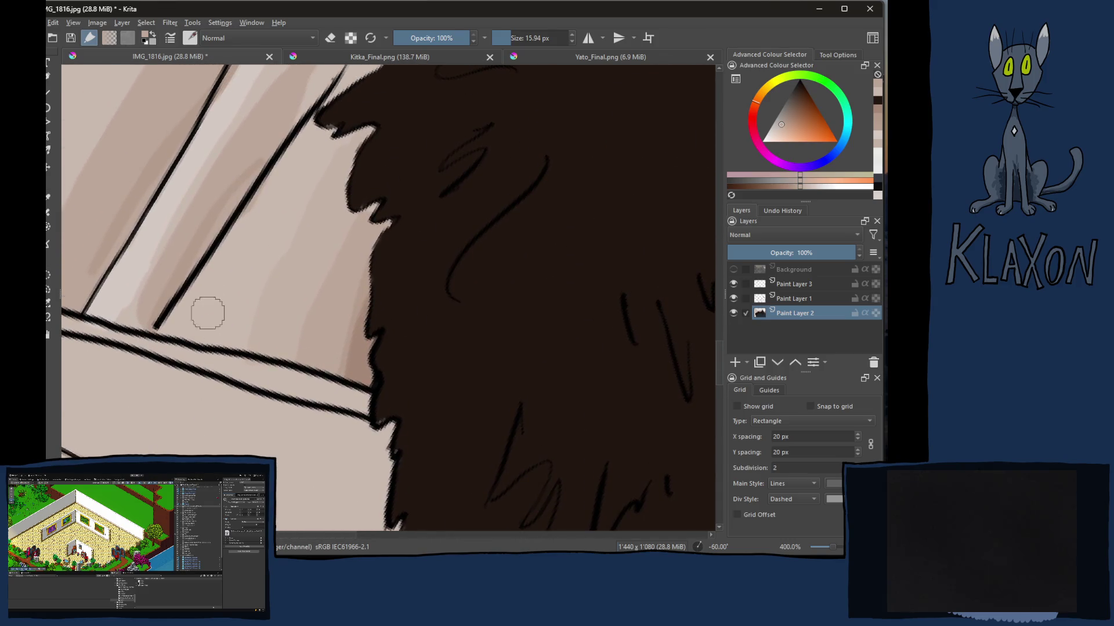
{"action": "left_click", "coordinate": [209, 238], "text": "ctrl"}
{"action": "mouse_move", "coordinate": [244, 203]}
{"action": "left_mouse_down"}
{"action": "mouse_move", "coordinate": [264, 162]}
{"action": "mouse_move", "coordinate": [230, 203]}
{"action": "mouse_move", "coordinate": [195, 297]}
{"action": "left_mouse_up"}
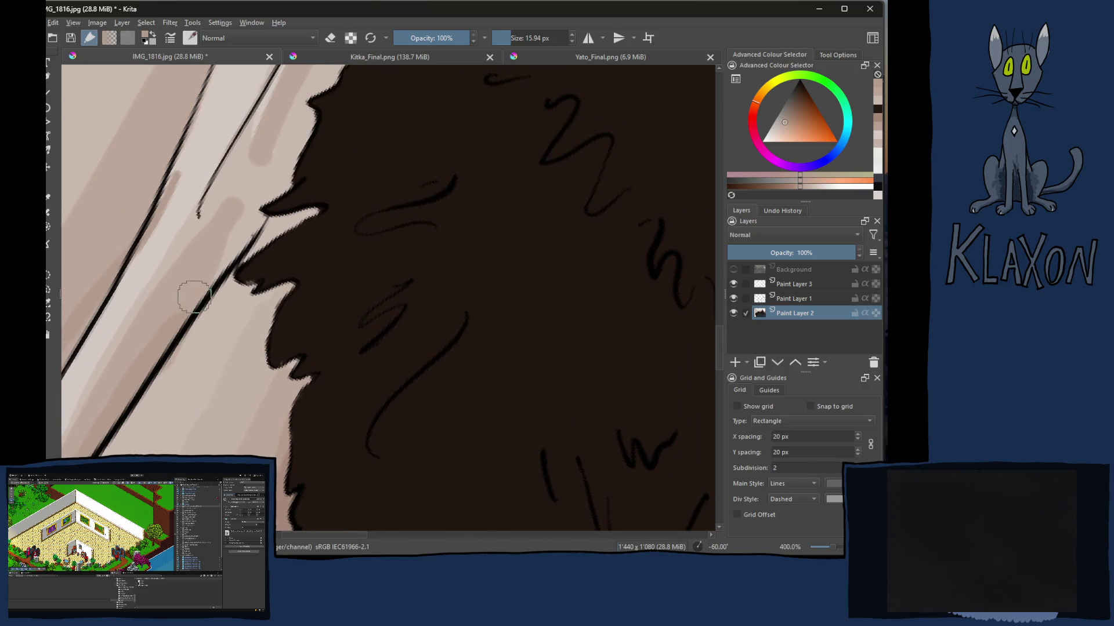
{"action": "left_click_drag", "start_coordinate": [241, 218], "coordinate": [353, 151]}
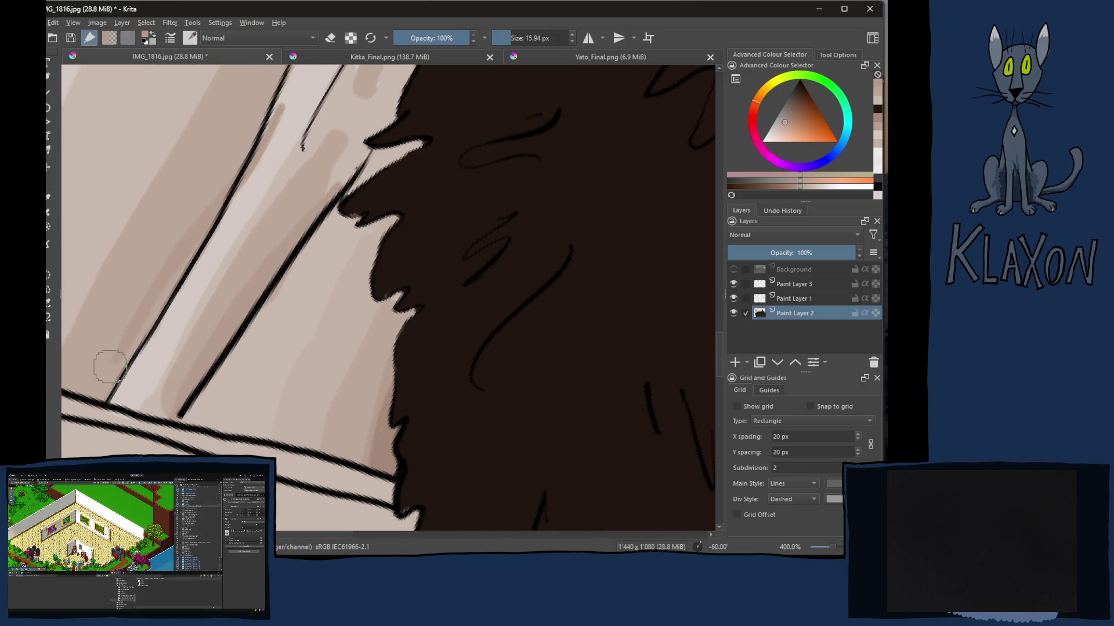
{"action": "left_click_drag", "start_coordinate": [99, 400], "coordinate": [246, 154]}
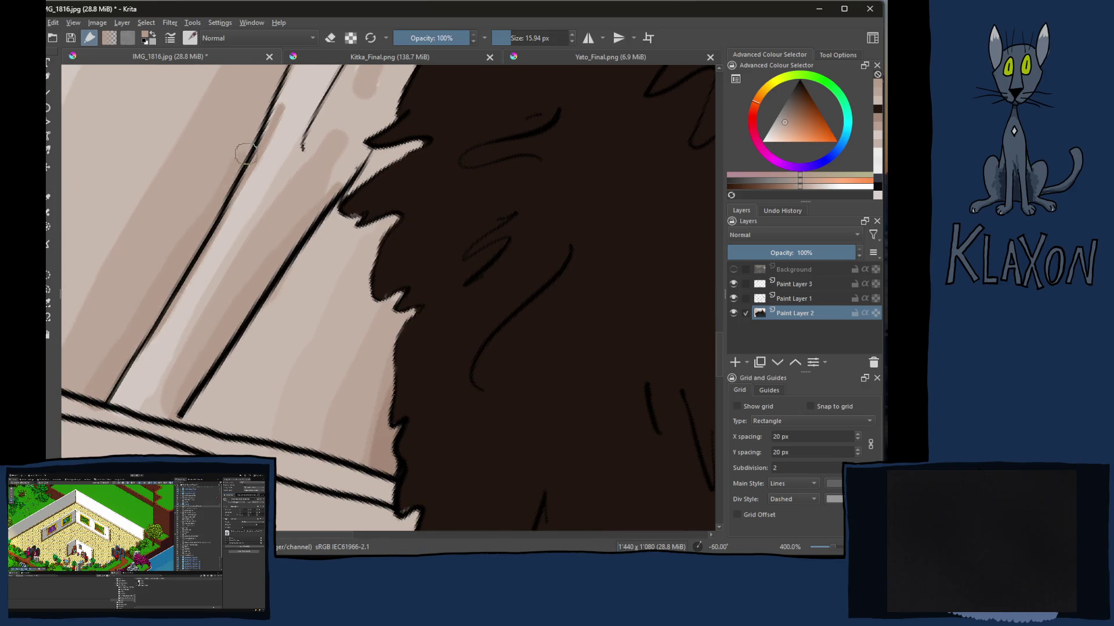
{"action": "mouse_move", "coordinate": [249, 116]}
{"action": "left_mouse_down"}
{"action": "mouse_move", "coordinate": [199, 244]}
{"action": "mouse_move", "coordinate": [164, 278]}
{"action": "mouse_move", "coordinate": [160, 384]}
{"action": "mouse_move", "coordinate": [91, 477]}
{"action": "left_mouse_up"}
{"action": "mouse_move", "coordinate": [394, 116]}
{"action": "left_mouse_down"}
{"action": "mouse_move", "coordinate": [299, 206]}
{"action": "mouse_move", "coordinate": [119, 446]}
{"action": "left_mouse_up"}
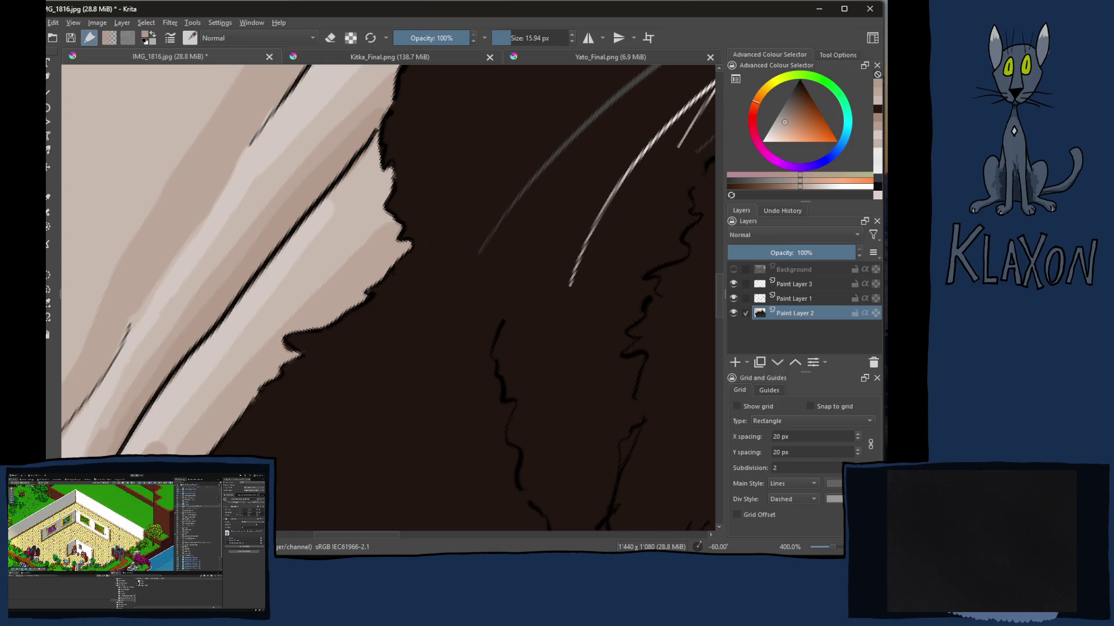
{"action": "left_click_drag", "start_coordinate": [366, 148], "coordinate": [107, 447]}
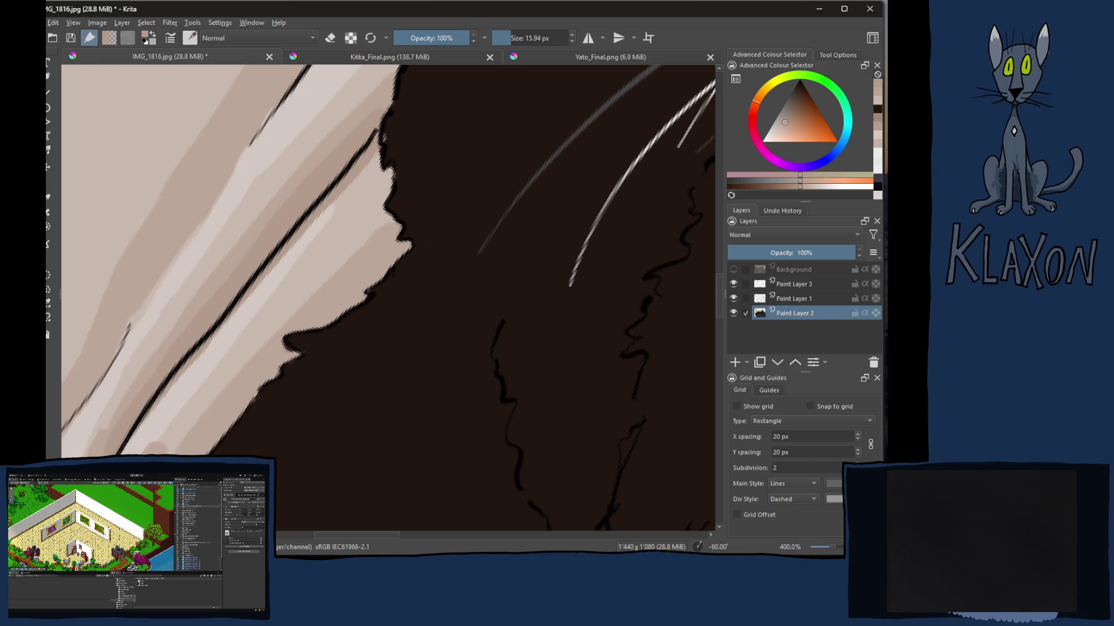
Paint lighter drape-tone strokes beside the black line to smooth the edge.
{"action": "left_click", "coordinate": [378, 284], "text": "ctrl"}
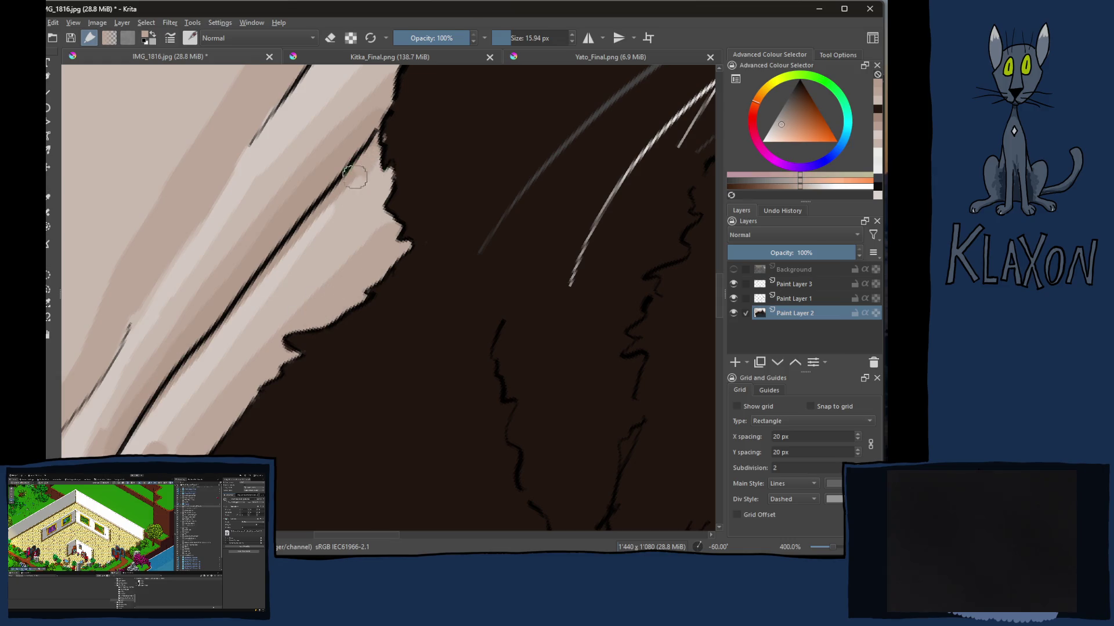
{"action": "left_click", "coordinate": [277, 286], "text": "ctrl"}
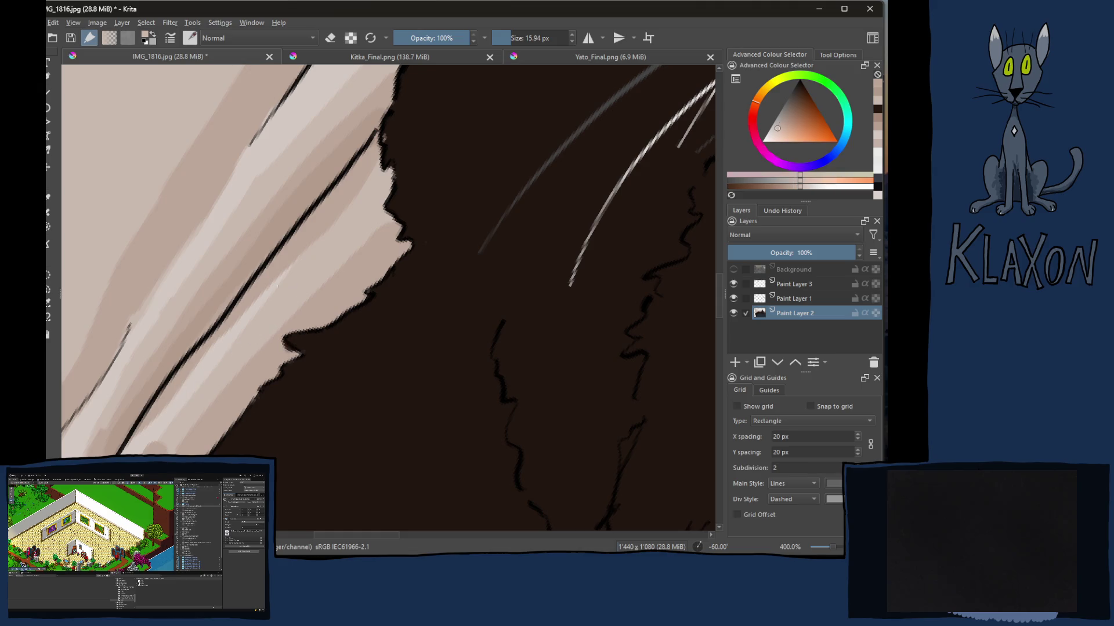
{"action": "left_click_drag", "start_coordinate": [385, 152], "coordinate": [204, 360]}
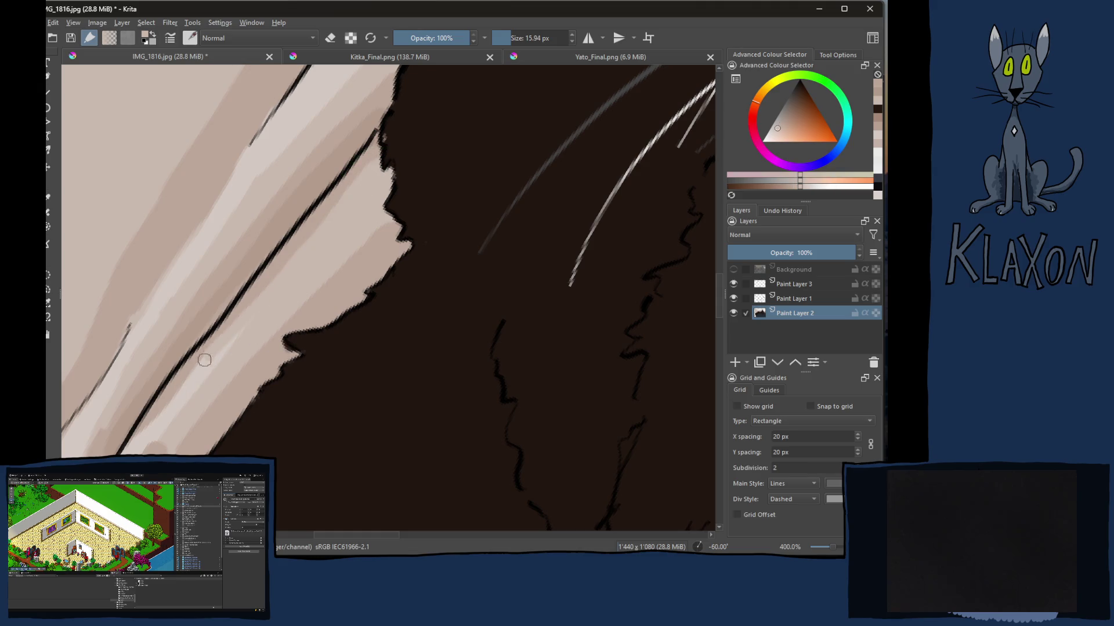
{"action": "left_click", "coordinate": [172, 416], "text": "ctrl"}
{"action": "mouse_move", "coordinate": [233, 346]}
{"action": "left_mouse_down"}
{"action": "mouse_move", "coordinate": [365, 224]}
{"action": "mouse_move", "coordinate": [385, 228]}
{"action": "mouse_move", "coordinate": [367, 186]}
{"action": "left_mouse_up"}
{"action": "left_click", "coordinate": [393, 227], "text": "ctrl"}
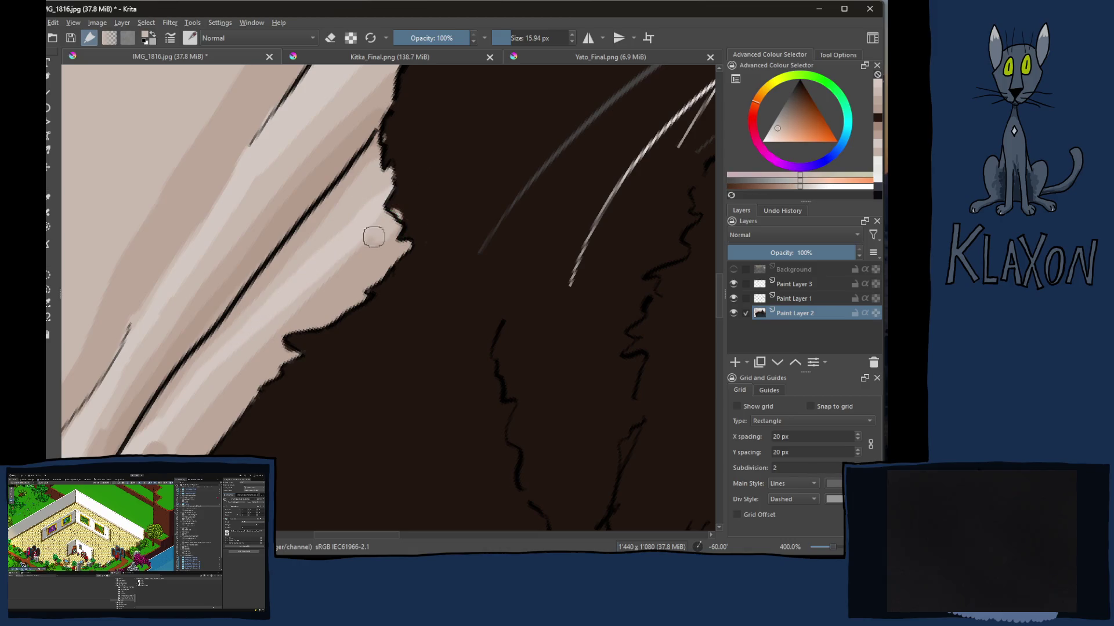
{"action": "left_click", "coordinate": [255, 394], "text": "ctrl"}
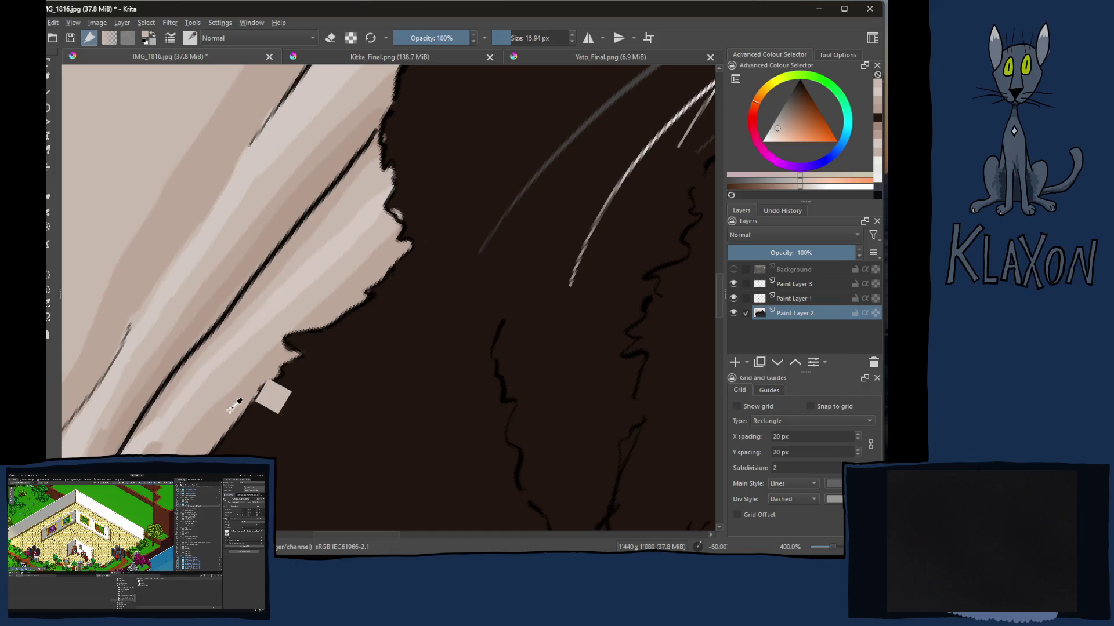
{"action": "mouse_move", "coordinate": [323, 315]}
{"action": "left_mouse_down"}
{"action": "mouse_move", "coordinate": [389, 246]}
{"action": "mouse_move", "coordinate": [290, 343]}
{"action": "mouse_move", "coordinate": [247, 343]}
{"action": "left_mouse_up"}
Repair the dark notch in the drape edge and cover light bits with dark fur.
{"action": "left_click", "coordinate": [255, 383], "text": "ctrl"}
{"action": "left_click", "coordinate": [199, 331], "text": "ctrl"}
{"action": "mouse_move", "coordinate": [353, 278]}
{"action": "left_mouse_down"}
{"action": "mouse_move", "coordinate": [385, 248]}
{"action": "mouse_move", "coordinate": [238, 423]}
{"action": "left_mouse_up"}
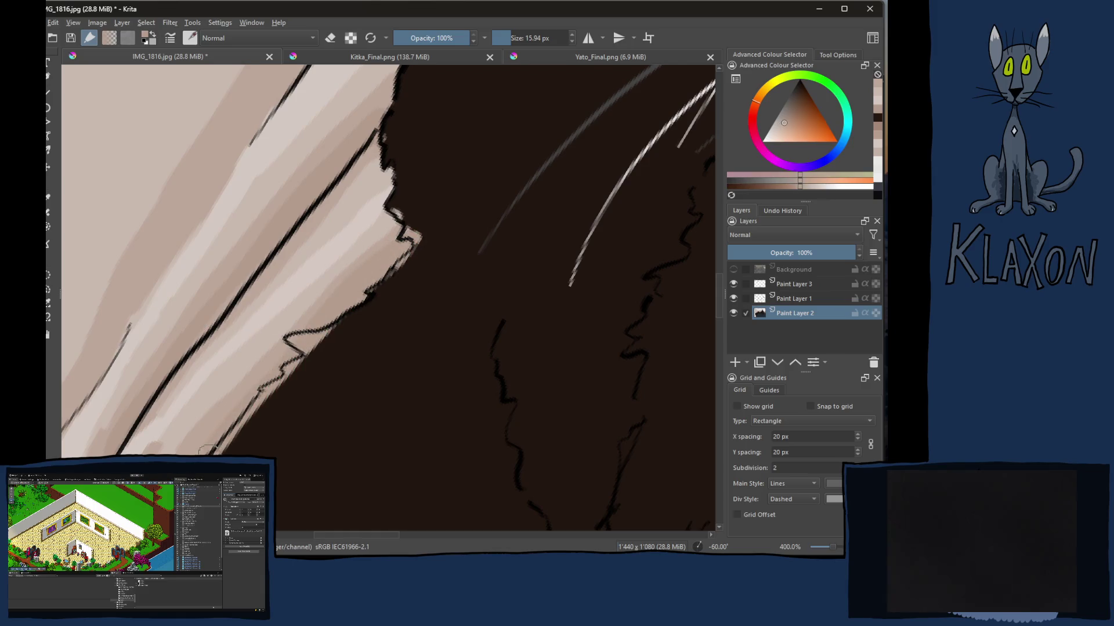
{"action": "left_click", "coordinate": [235, 427], "text": "ctrl"}
{"action": "left_click_drag", "start_coordinate": [232, 359], "coordinate": [326, 226]}
{"action": "left_click", "coordinate": [368, 319], "text": "ctrl"}
{"action": "mouse_move", "coordinate": [264, 374]}
{"action": "left_mouse_down"}
{"action": "mouse_move", "coordinate": [248, 373]}
{"action": "mouse_move", "coordinate": [248, 398]}
{"action": "mouse_move", "coordinate": [248, 373]}
{"action": "mouse_move", "coordinate": [368, 263]}
{"action": "mouse_move", "coordinate": [360, 254]}
{"action": "mouse_move", "coordinate": [389, 250]}
{"action": "mouse_move", "coordinate": [383, 238]}
{"action": "mouse_move", "coordinate": [412, 224]}
{"action": "mouse_move", "coordinate": [381, 207]}
{"action": "mouse_move", "coordinate": [422, 199]}
{"action": "mouse_move", "coordinate": [490, 159]}
{"action": "mouse_move", "coordinate": [502, 99]}
{"action": "mouse_move", "coordinate": [492, 102]}
{"action": "mouse_move", "coordinate": [482, 79]}
{"action": "mouse_move", "coordinate": [473, 115]}
{"action": "left_mouse_up"}
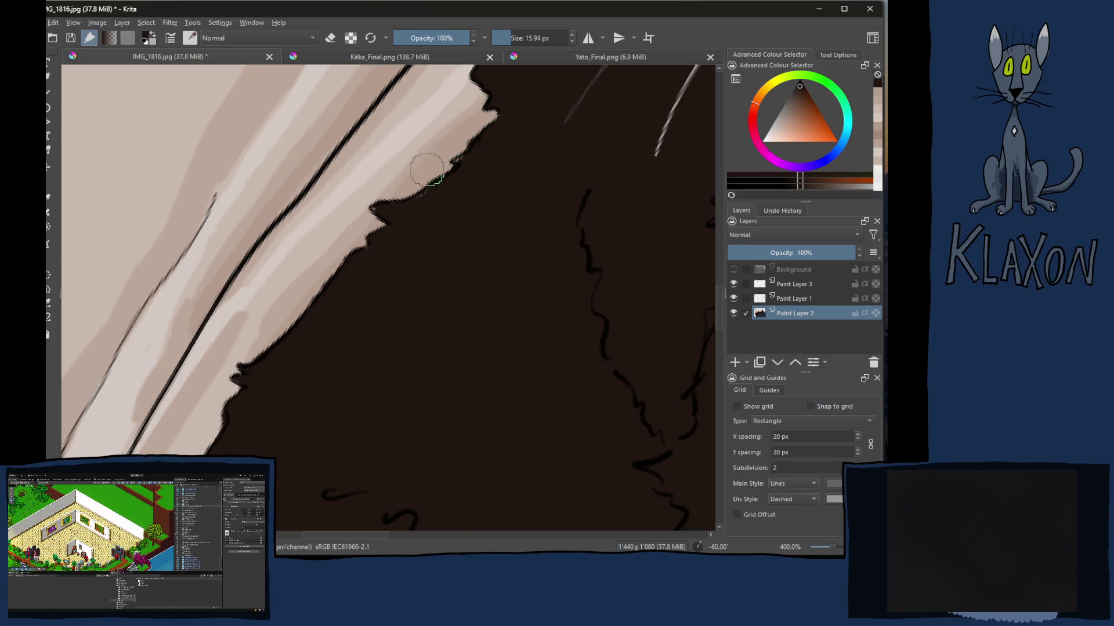
Reset the view to show the whole upright cat, then switch to the Chrome window.
{"action": "key", "text": "5"}
{"action": "scroll", "coordinate": [415, 204], "scroll_direction": "down", "scroll_amount": 5}
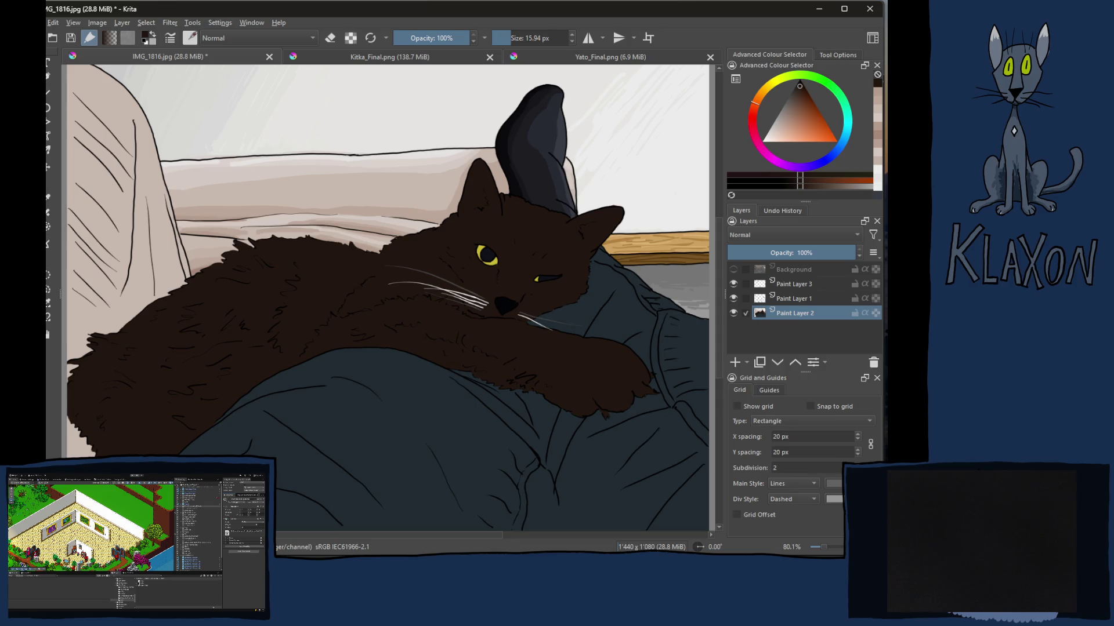
{"action": "key", "text": "alt+Tab"}
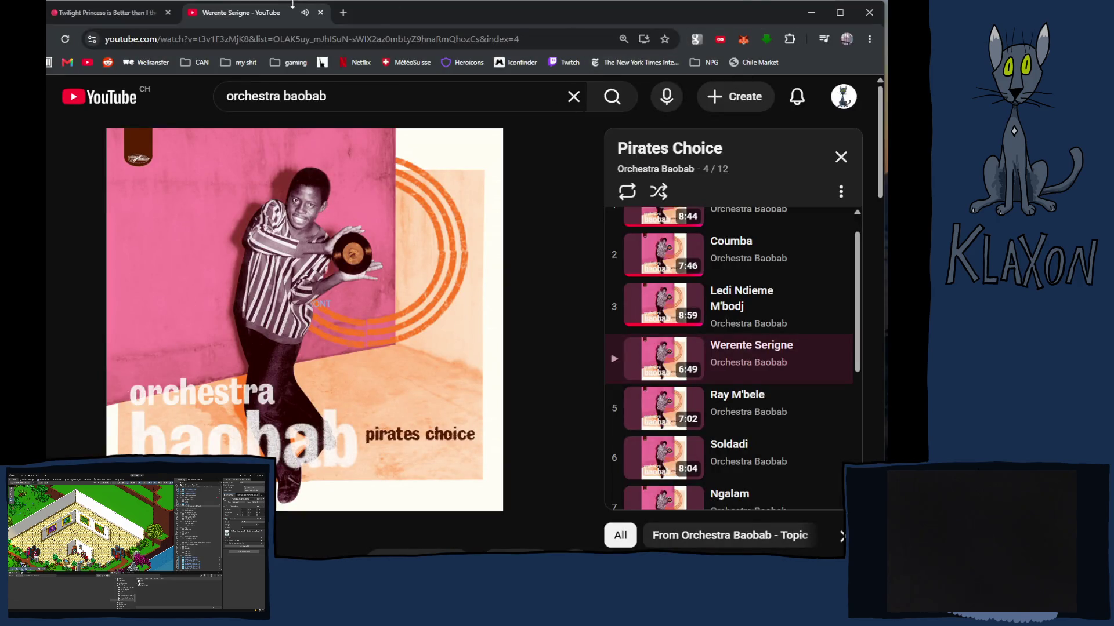
Search Google for 'skate of mind men' in a new tab.
{"action": "left_click", "coordinate": [343, 12]}
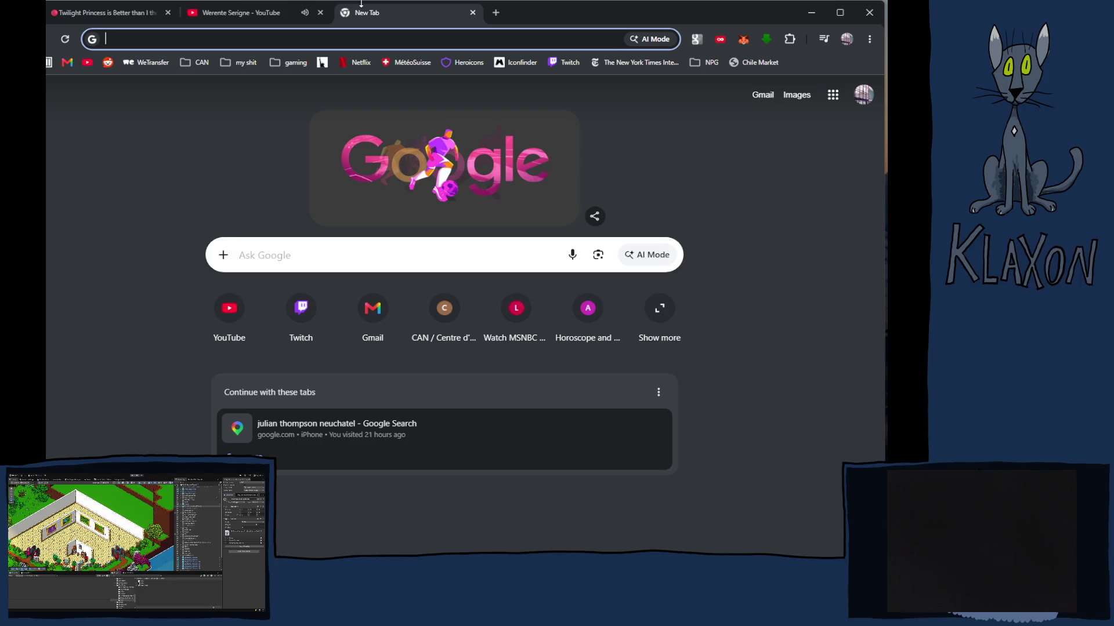
{"action": "type", "text": "skate"}
{"action": "type", "text": "o"}
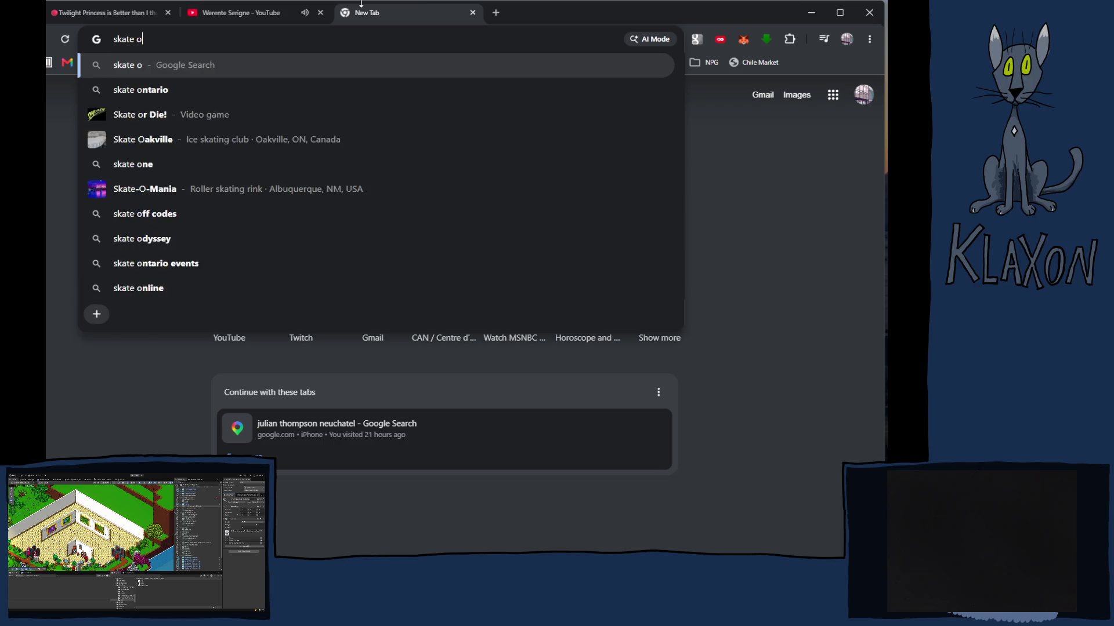
{"action": "type", "text": "f mind"}
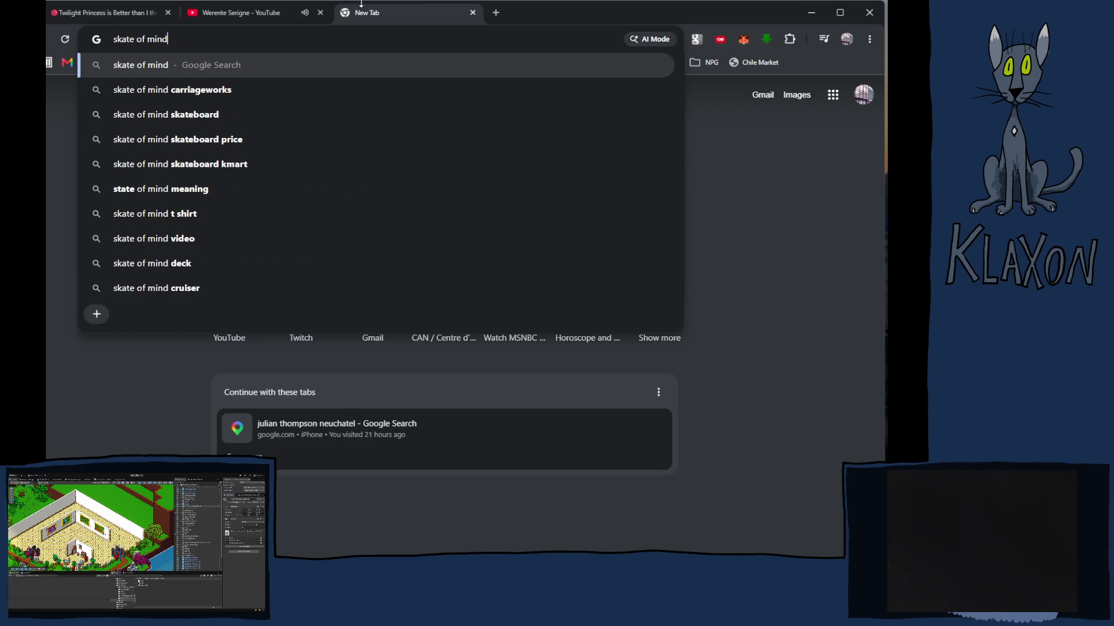
{"action": "type", "text": " men"}
{"action": "key", "text": "Return"}
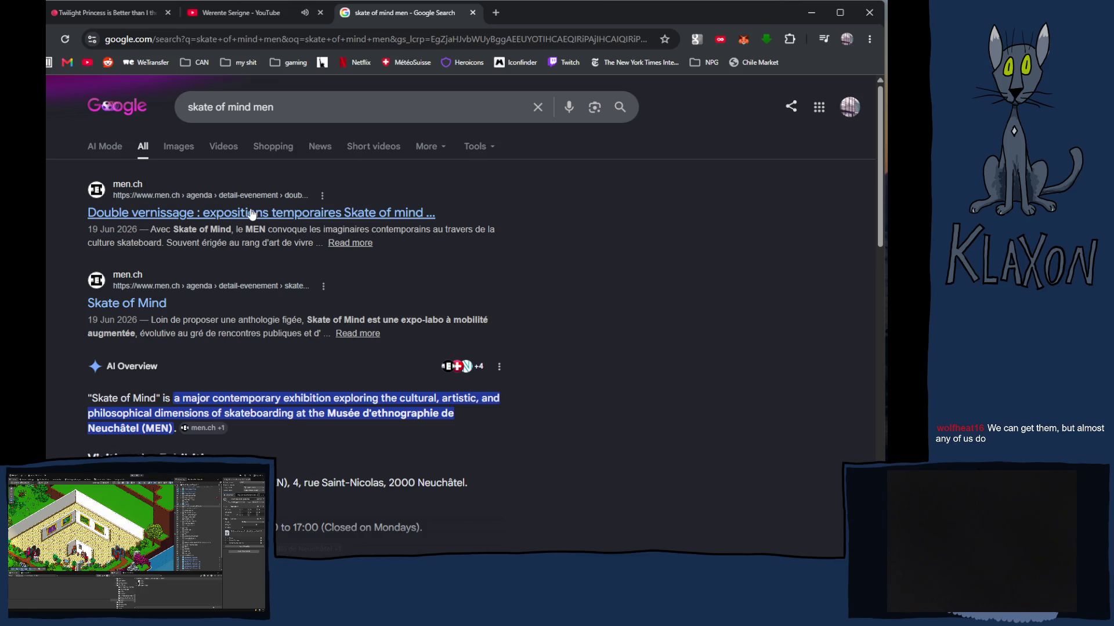
Expand the AI Overview, read the visiting details, and open the museum's Skate of Mind page.
{"action": "scroll", "coordinate": [297, 402], "scroll_direction": "down", "scroll_amount": 2}
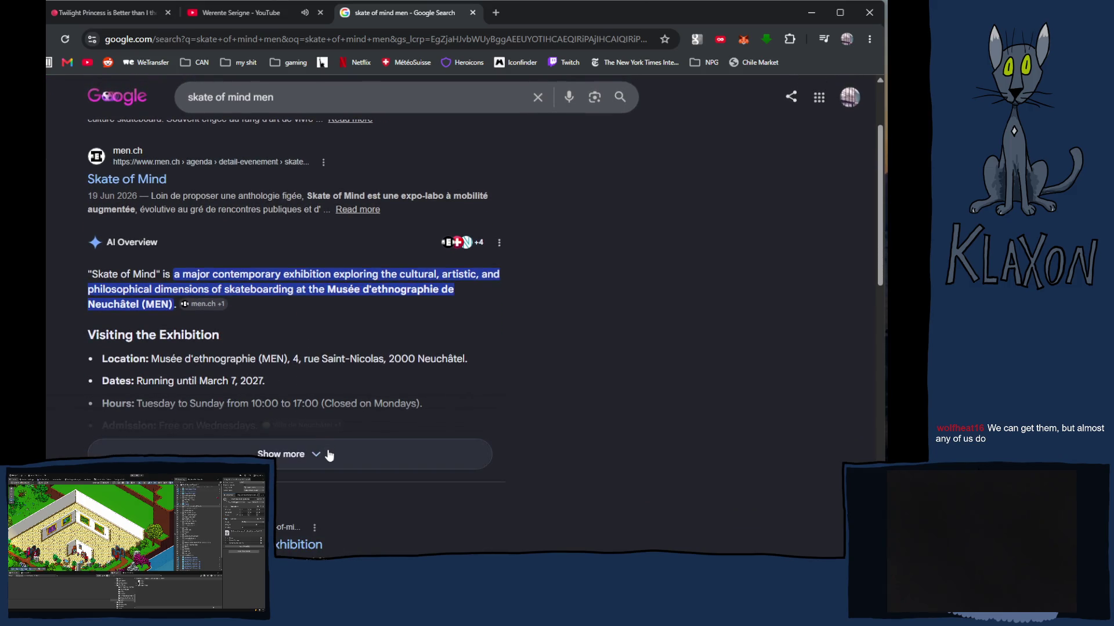
{"action": "left_click", "coordinate": [323, 454]}
{"action": "scroll", "coordinate": [203, 444], "scroll_direction": "down", "scroll_amount": 2}
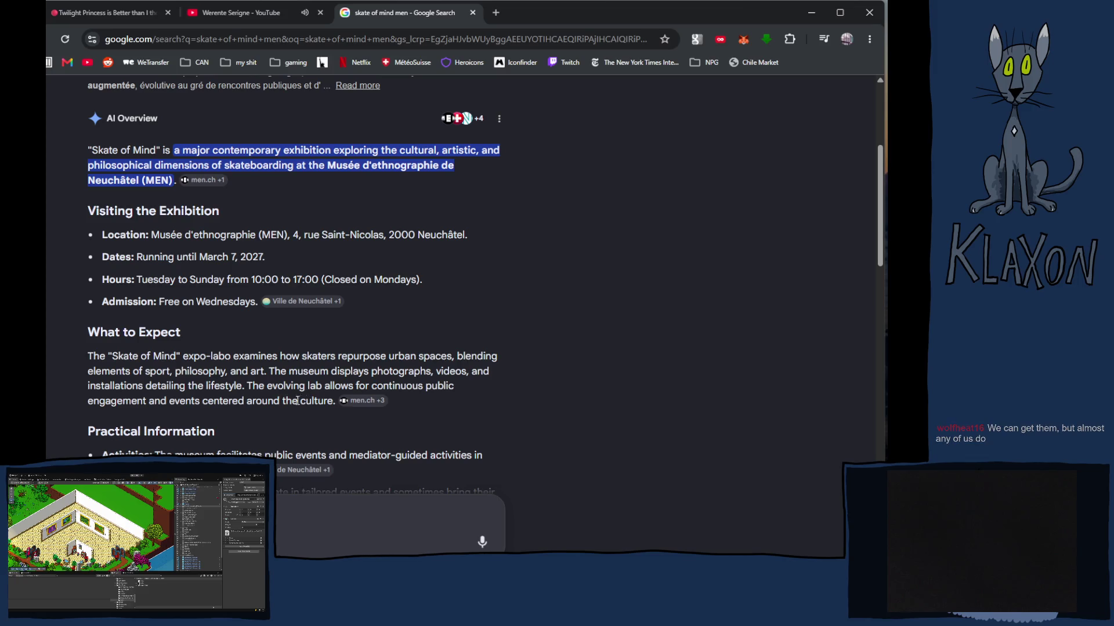
{"action": "scroll", "coordinate": [308, 390], "scroll_direction": "down", "scroll_amount": 2}
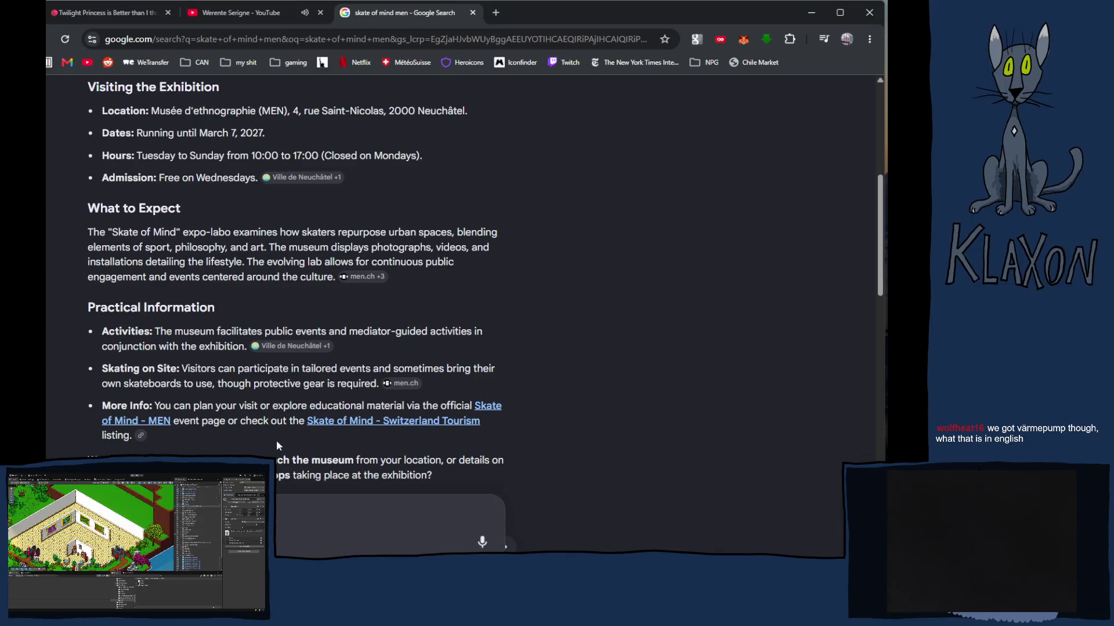
{"action": "scroll", "coordinate": [235, 442], "scroll_direction": "down", "scroll_amount": 4}
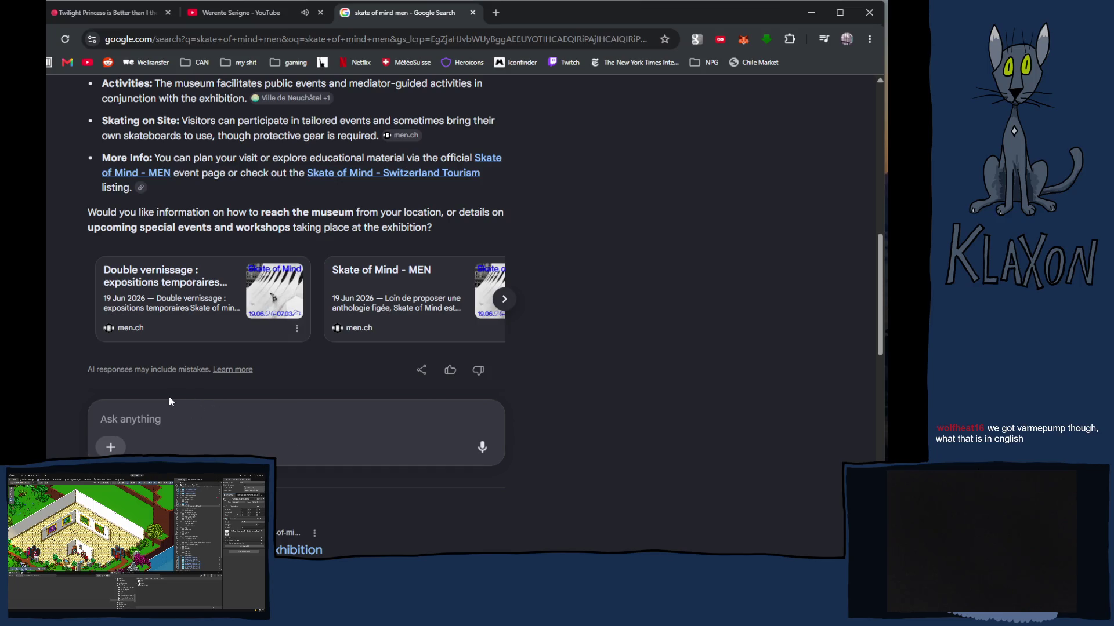
{"action": "left_click", "coordinate": [366, 275]}
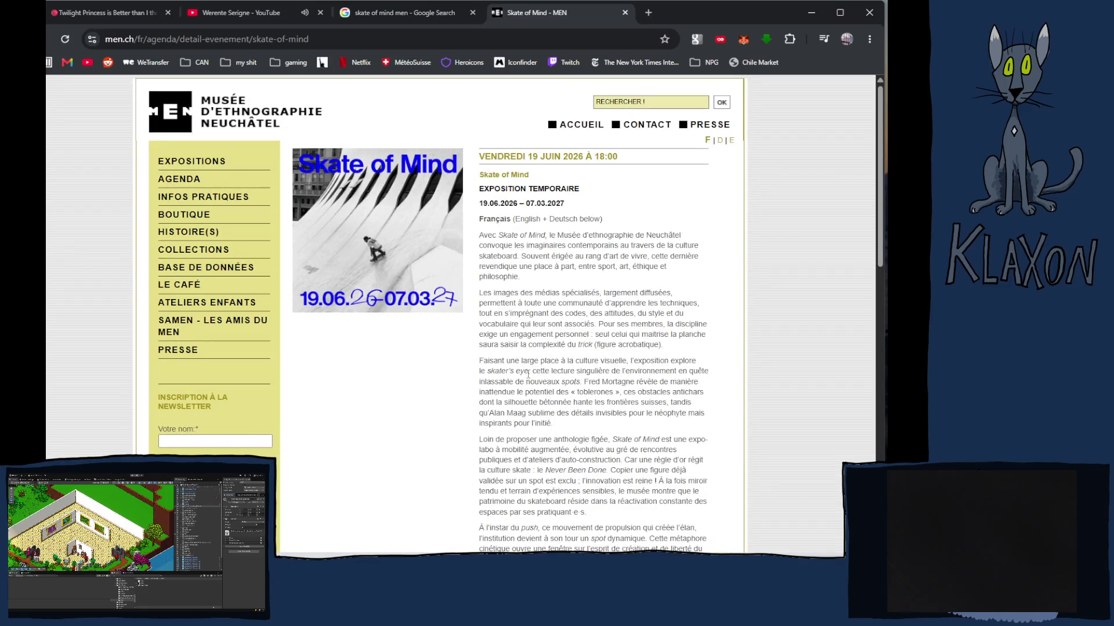
Read the Skate of Mind French and English descriptions, then enlarge the exhibition poster.
{"action": "scroll", "coordinate": [528, 376], "scroll_direction": "down", "scroll_amount": 2}
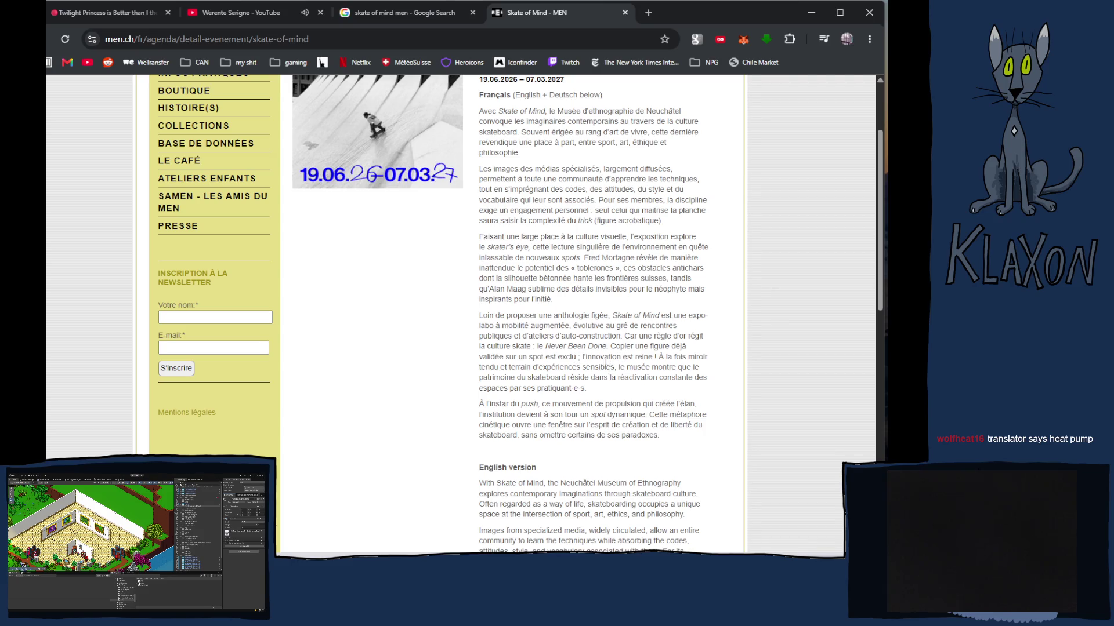
{"action": "scroll", "coordinate": [577, 357], "scroll_direction": "down", "scroll_amount": 3}
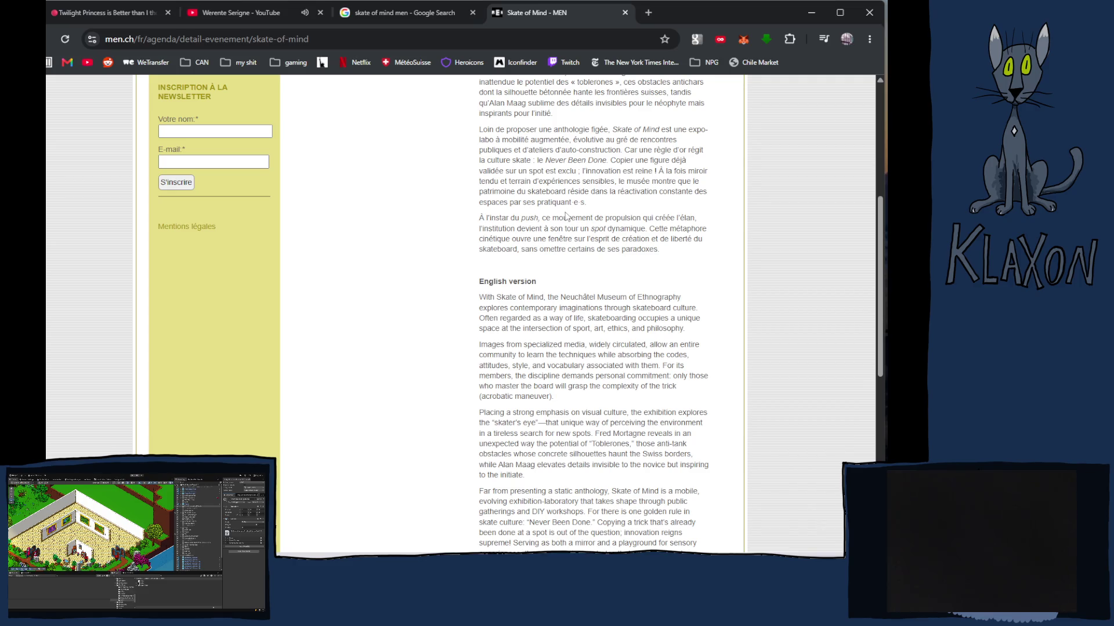
{"action": "scroll", "coordinate": [565, 215], "scroll_direction": "up", "scroll_amount": 1}
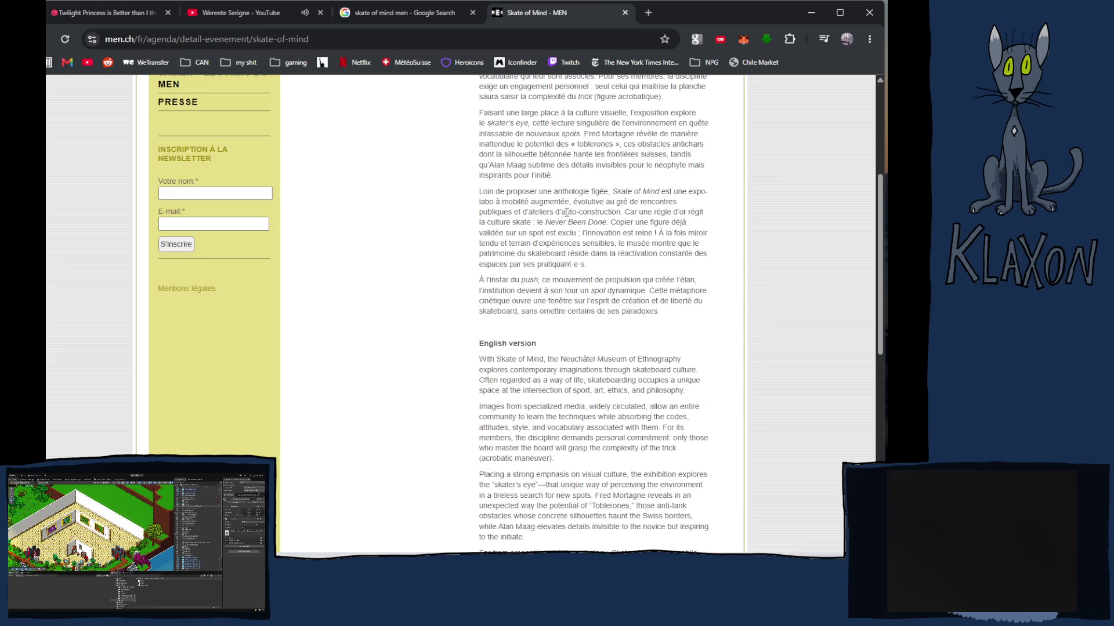
{"action": "scroll", "coordinate": [566, 214], "scroll_direction": "up", "scroll_amount": 1}
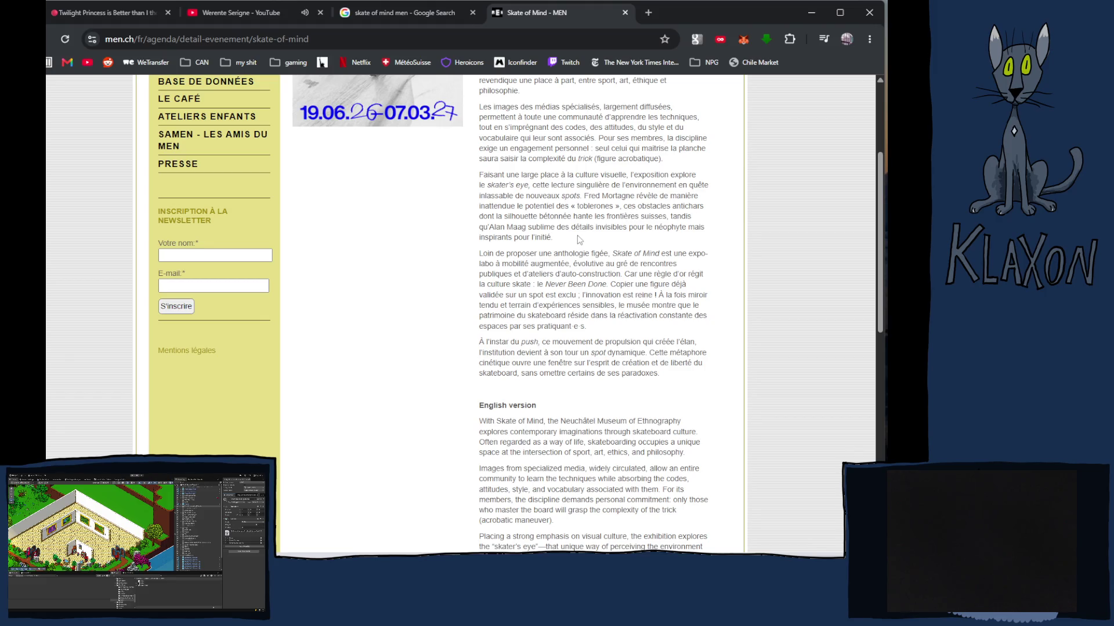
{"action": "scroll", "coordinate": [581, 246], "scroll_direction": "up", "scroll_amount": 3}
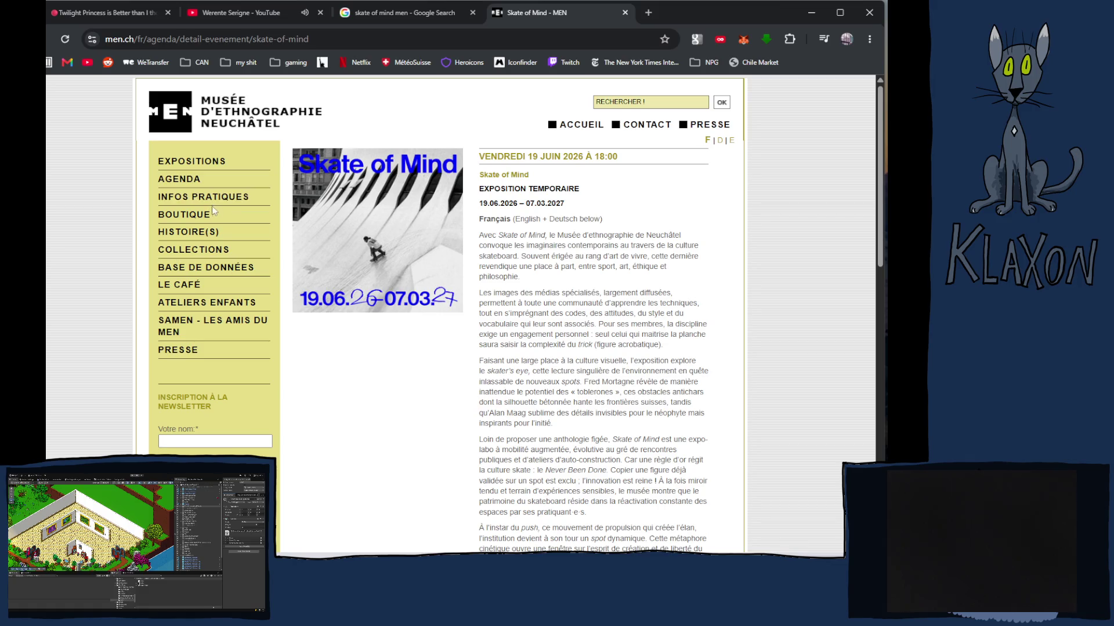
{"action": "scroll", "coordinate": [390, 314], "scroll_direction": "down", "scroll_amount": 15}
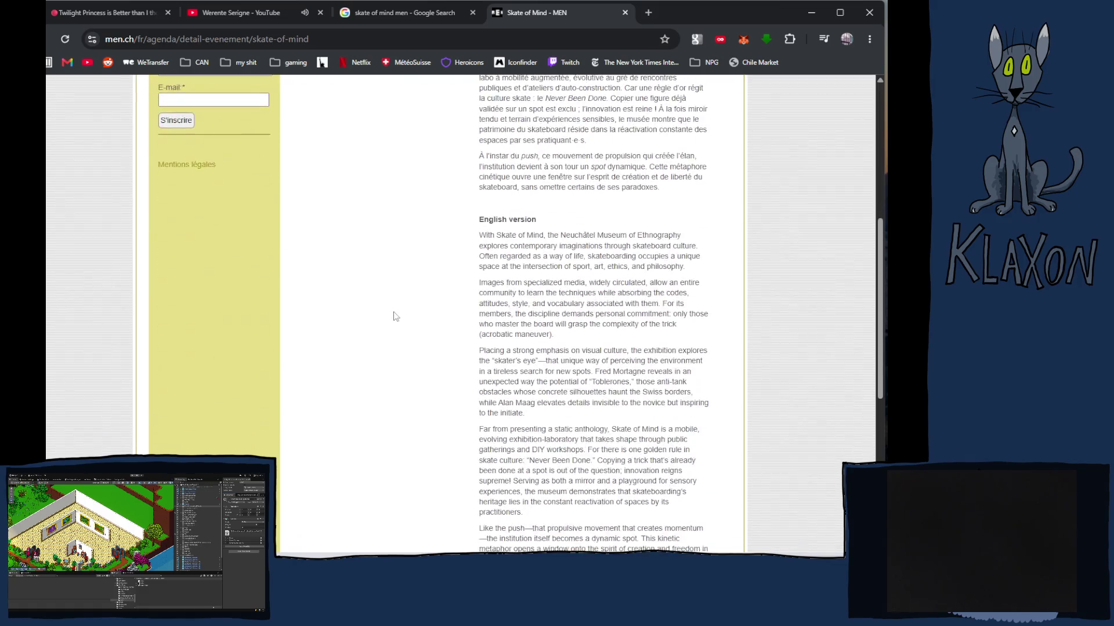
{"action": "scroll", "coordinate": [380, 308], "scroll_direction": "up", "scroll_amount": 20}
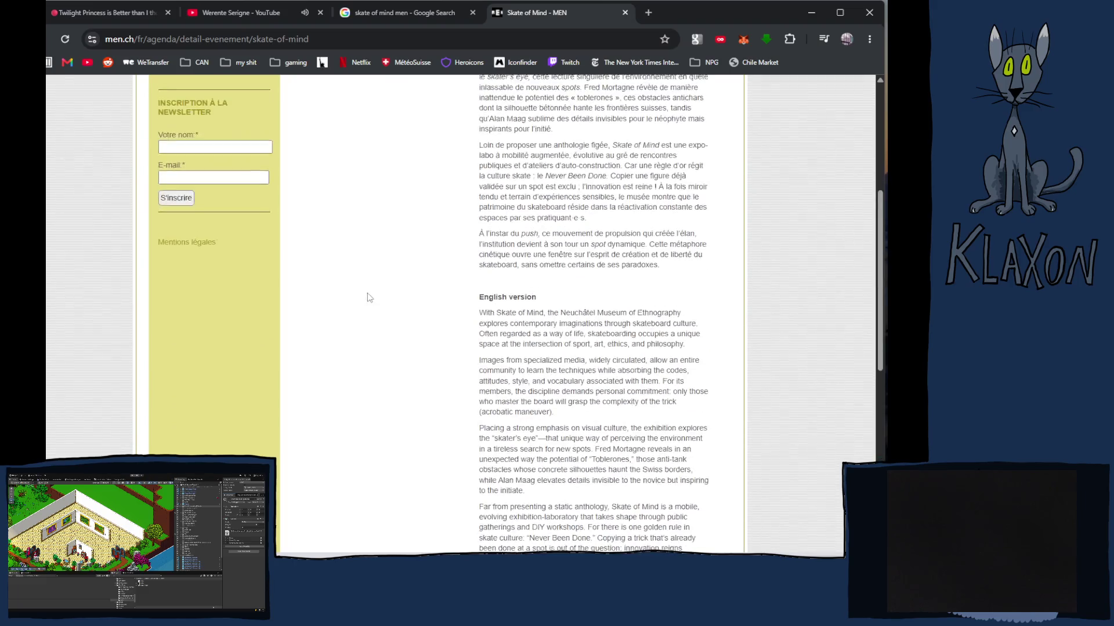
{"action": "left_click", "coordinate": [364, 296]}
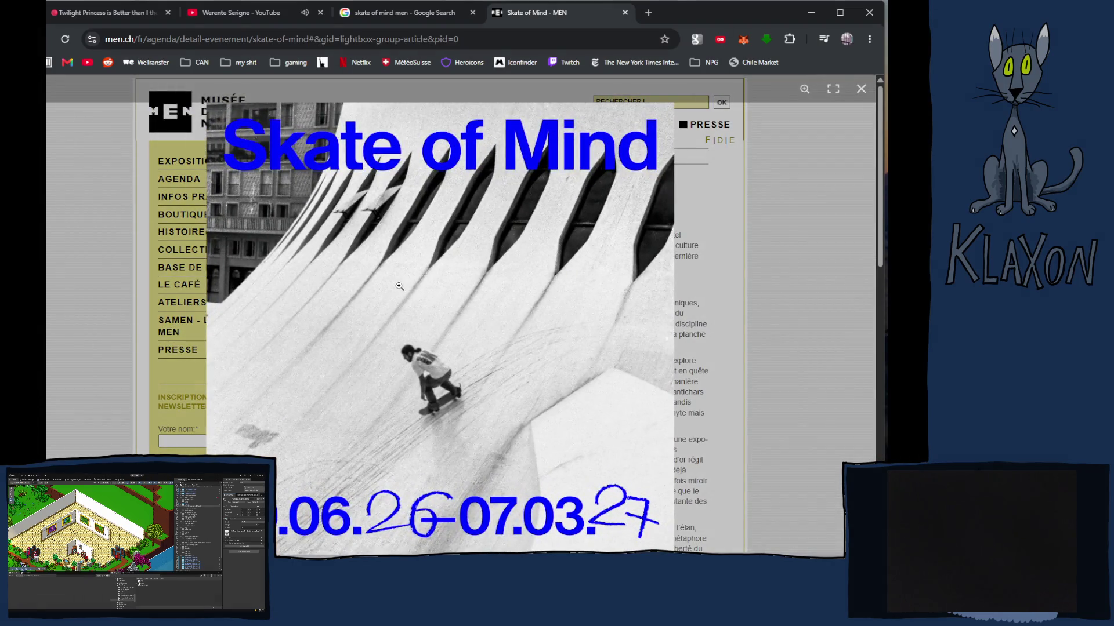
{"action": "left_click", "coordinate": [725, 190]}
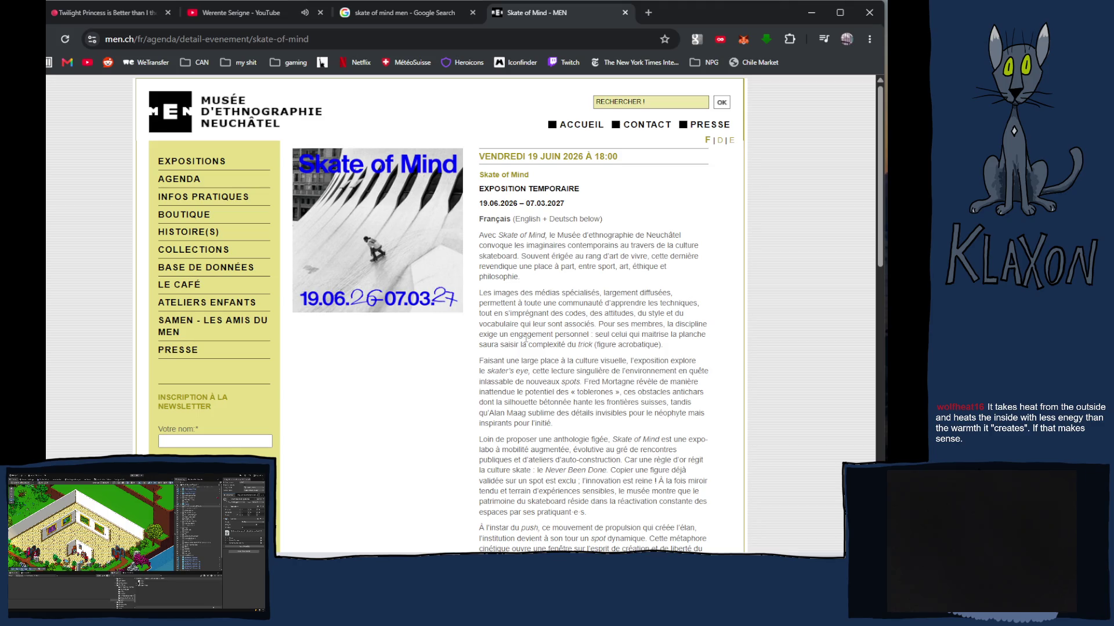
Read down to the Deutsche Fassung, return to the top, and go to AGENDA.
{"action": "scroll", "coordinate": [525, 338], "scroll_direction": "down", "scroll_amount": 3}
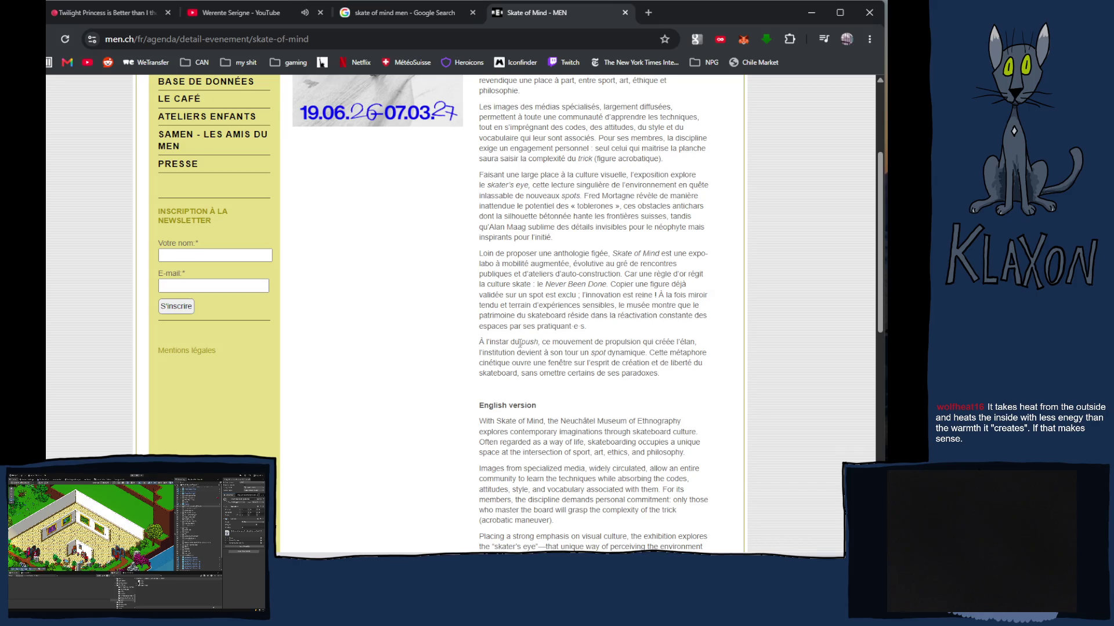
{"action": "scroll", "coordinate": [520, 343], "scroll_direction": "down", "scroll_amount": 2}
{"action": "scroll", "coordinate": [520, 343], "scroll_direction": "down", "scroll_amount": 5}
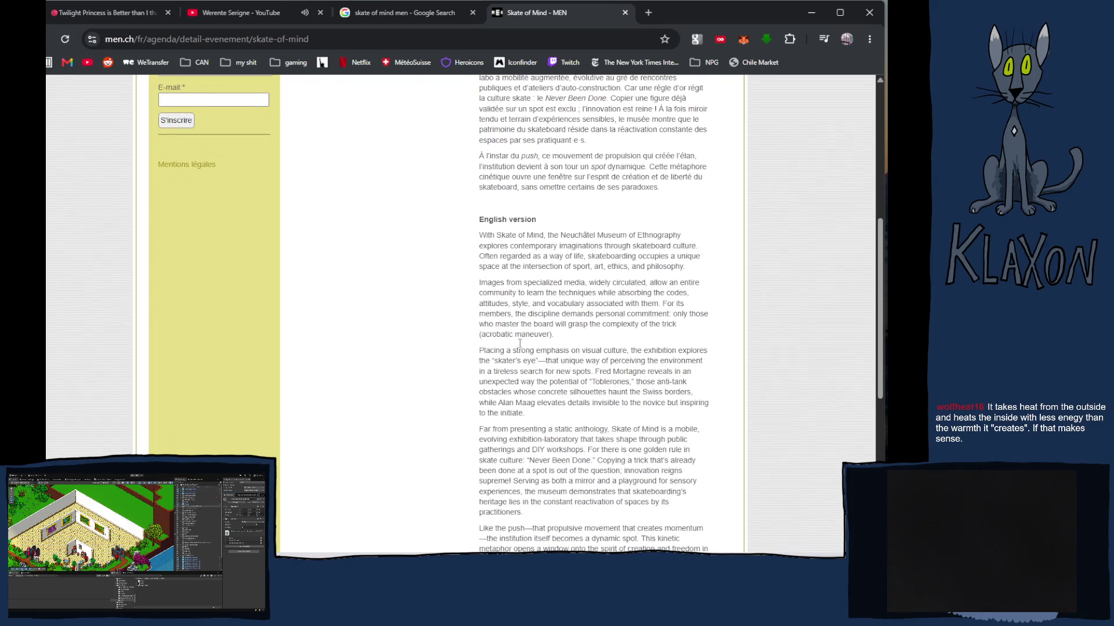
{"action": "scroll", "coordinate": [520, 343], "scroll_direction": "down", "scroll_amount": 4}
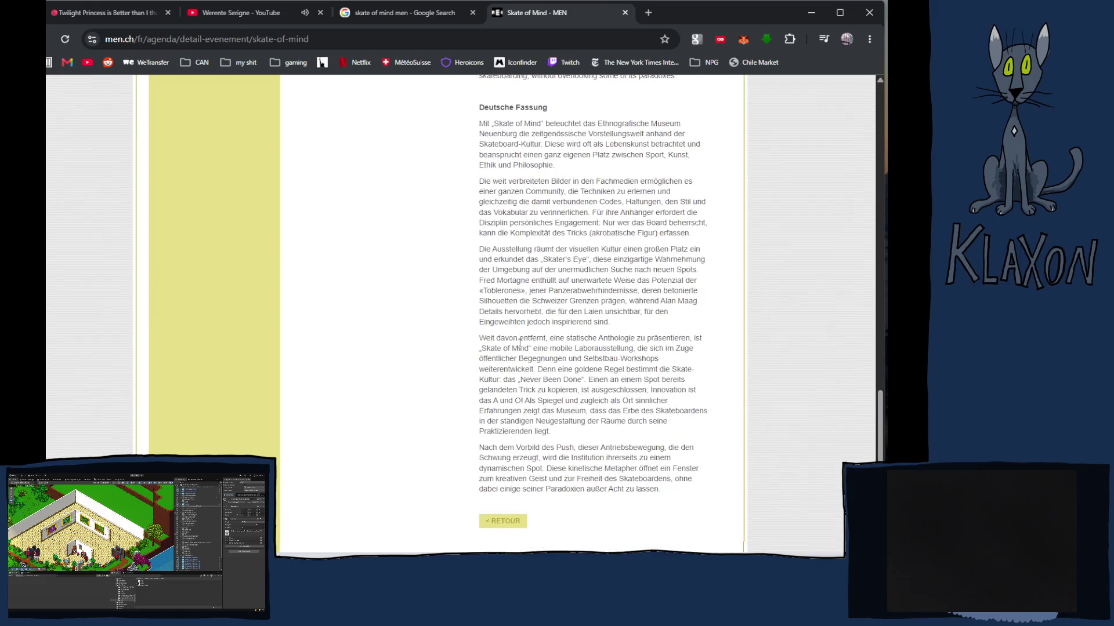
{"action": "scroll", "coordinate": [520, 344], "scroll_direction": "up", "scroll_amount": 15}
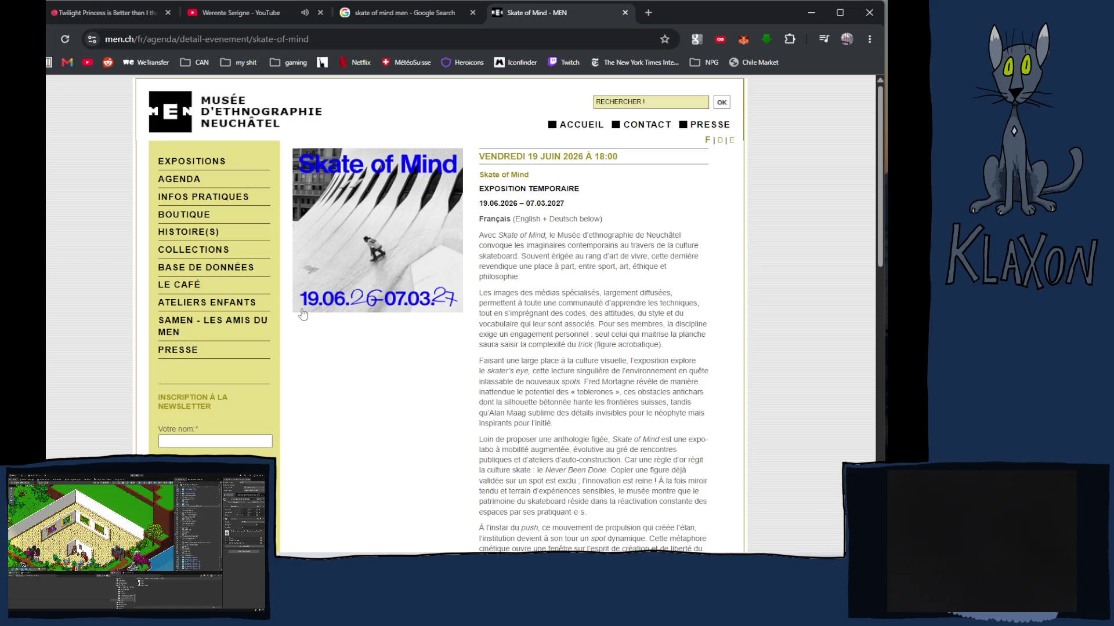
{"action": "left_click", "coordinate": [179, 180]}
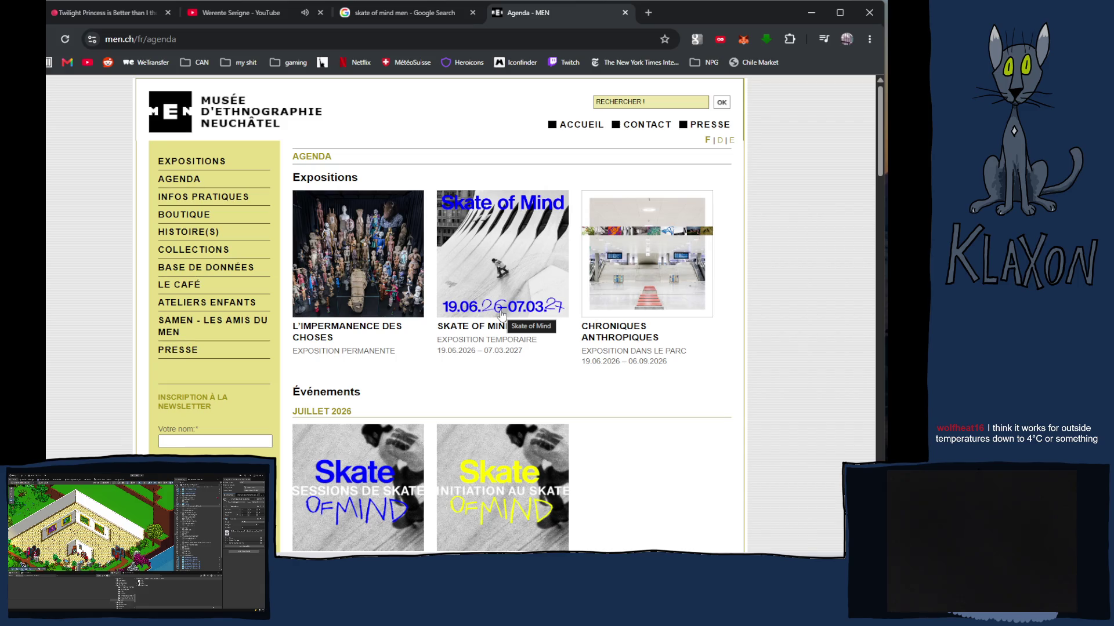
View the Skate session details for 4 July 2026, then return to the Agenda.
{"action": "scroll", "coordinate": [503, 314], "scroll_direction": "down", "scroll_amount": 1}
{"action": "scroll", "coordinate": [506, 311], "scroll_direction": "down", "scroll_amount": 1}
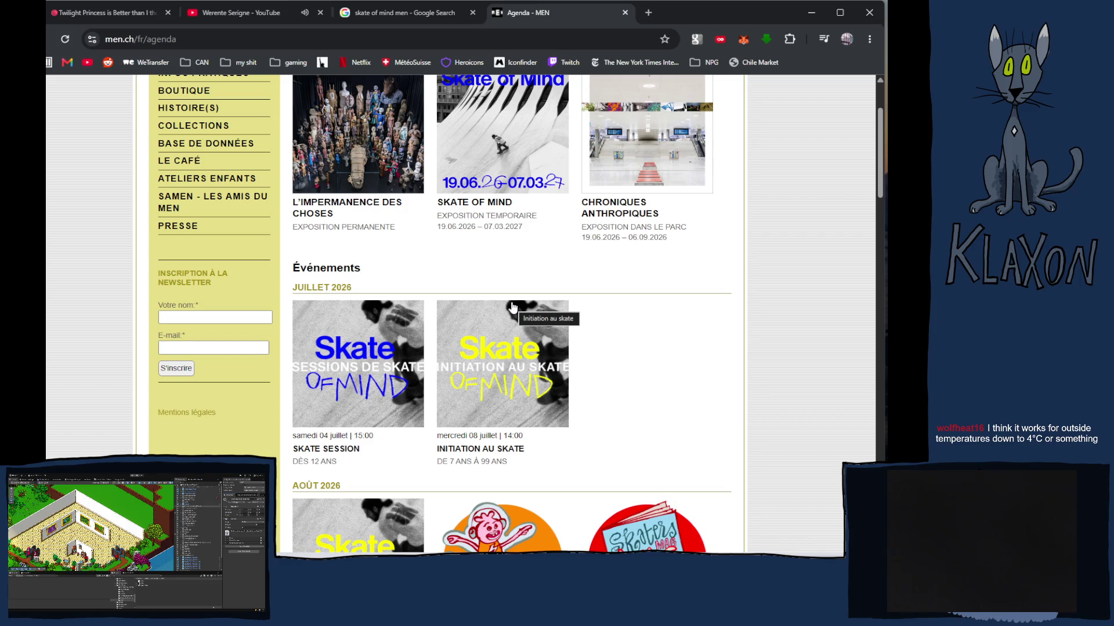
{"action": "left_click", "coordinate": [344, 364]}
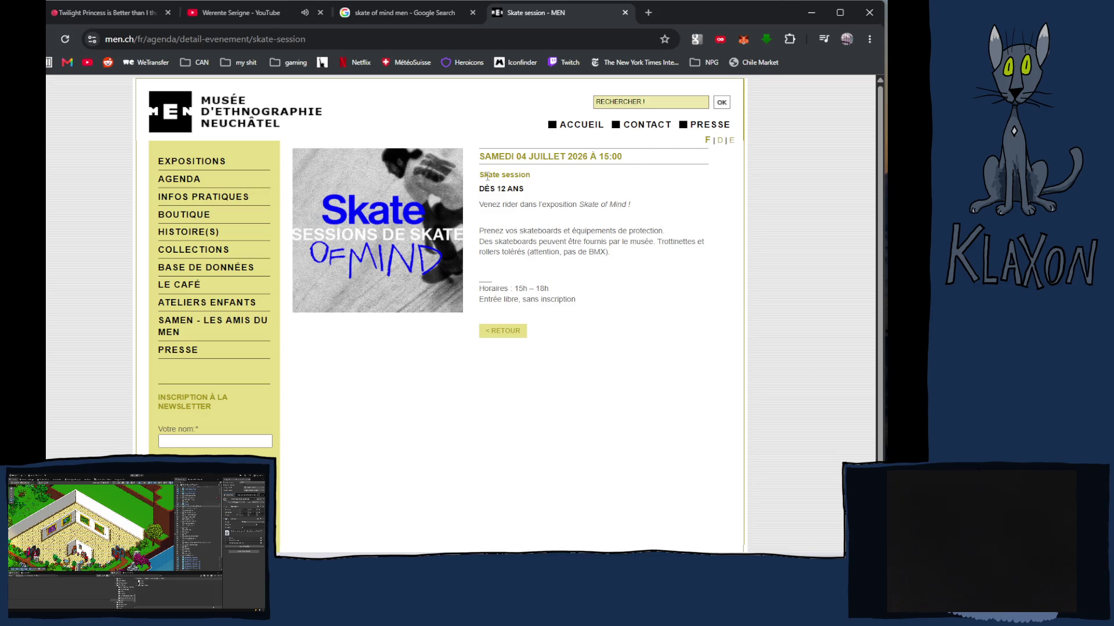
{"action": "key", "text": "alt+Left"}
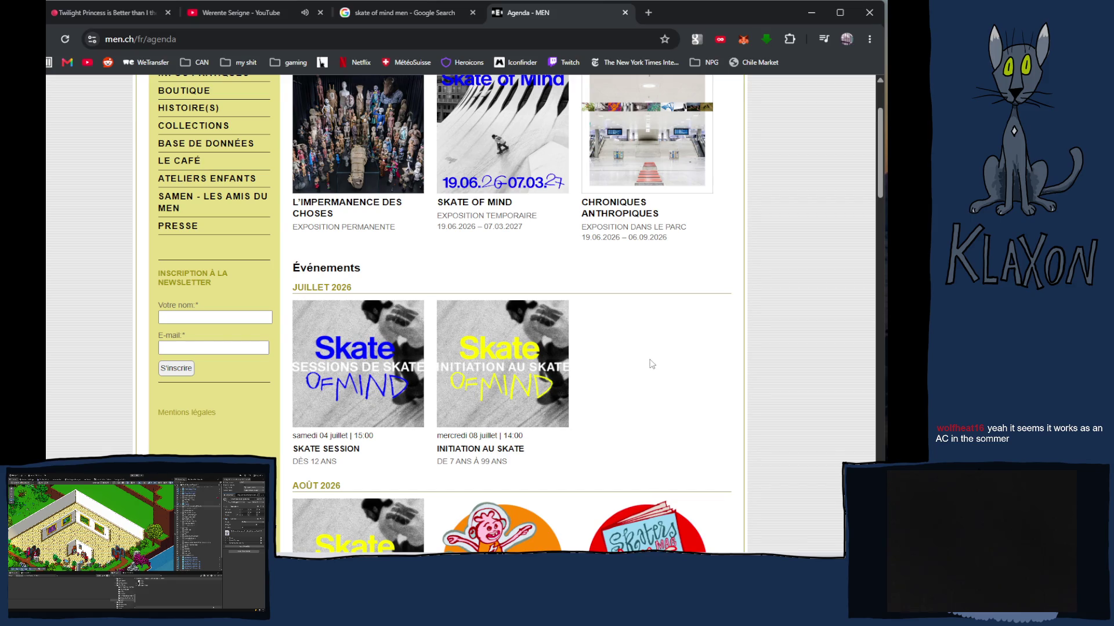
Scroll to the Août 2026 events and open the Apéro-skate event of 13 August.
{"action": "scroll", "coordinate": [651, 364], "scroll_direction": "down", "scroll_amount": 2}
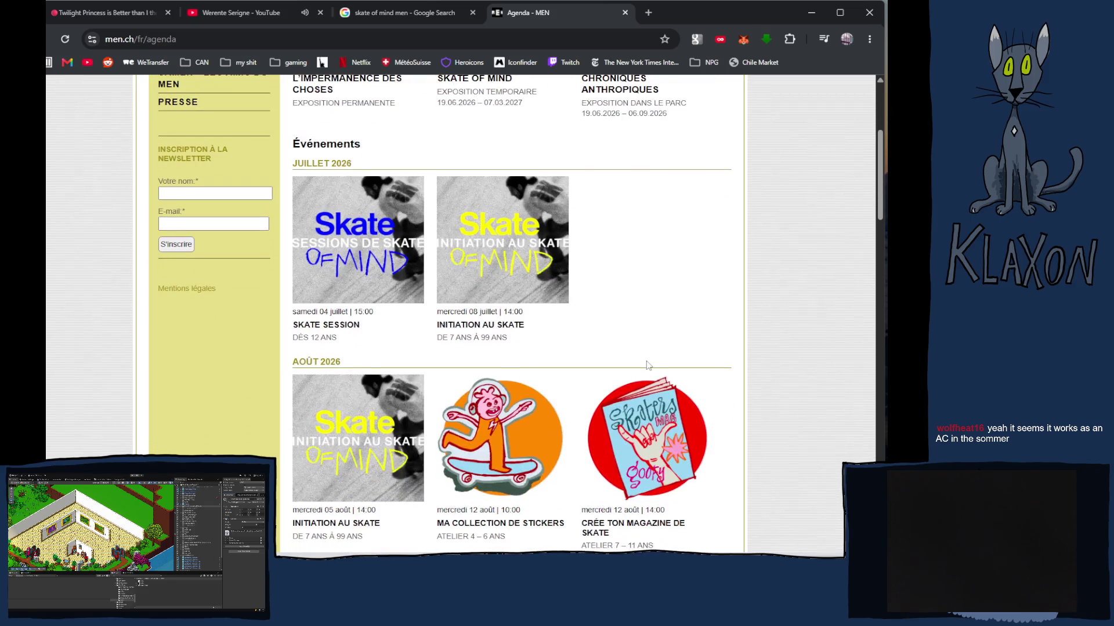
{"action": "scroll", "coordinate": [647, 367], "scroll_direction": "down", "scroll_amount": 2}
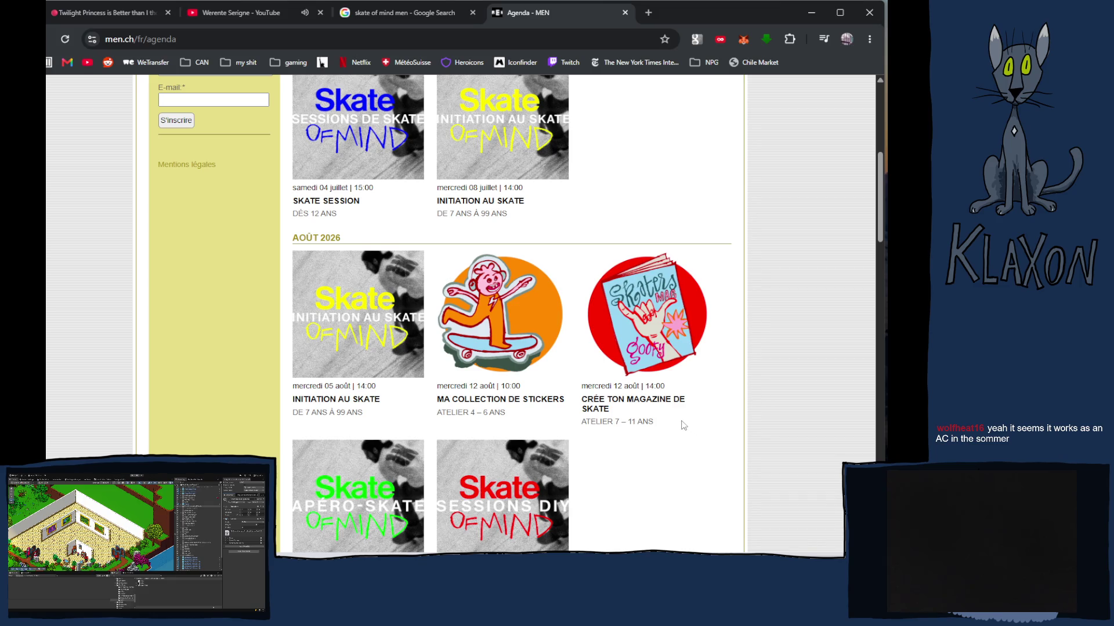
{"action": "scroll", "coordinate": [683, 426], "scroll_direction": "down", "scroll_amount": 1}
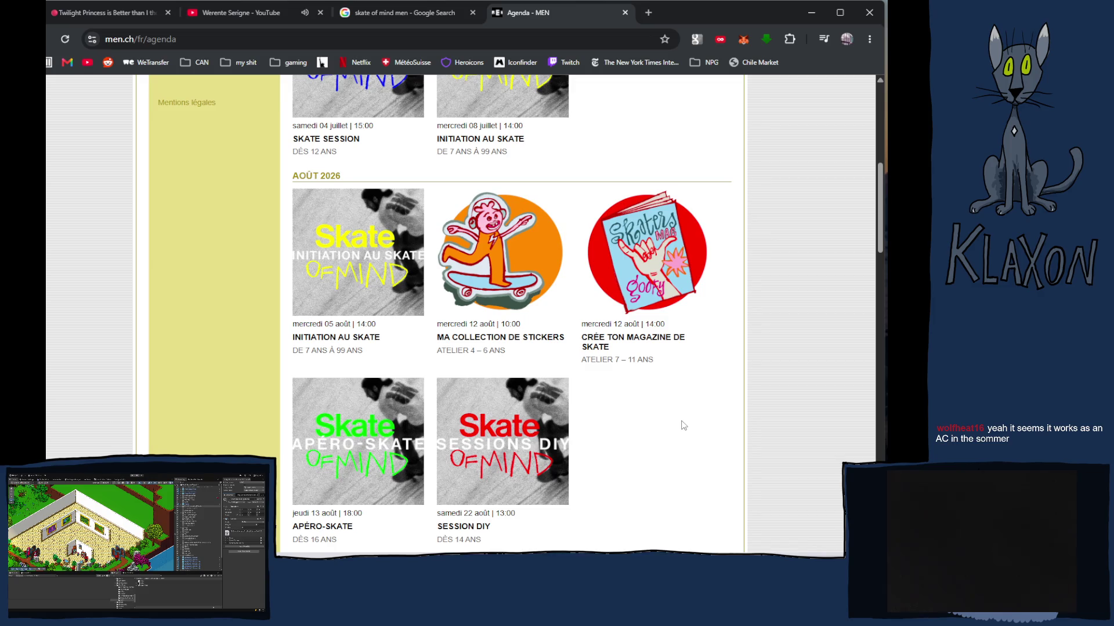
{"action": "scroll", "coordinate": [683, 425], "scroll_direction": "down", "scroll_amount": 1}
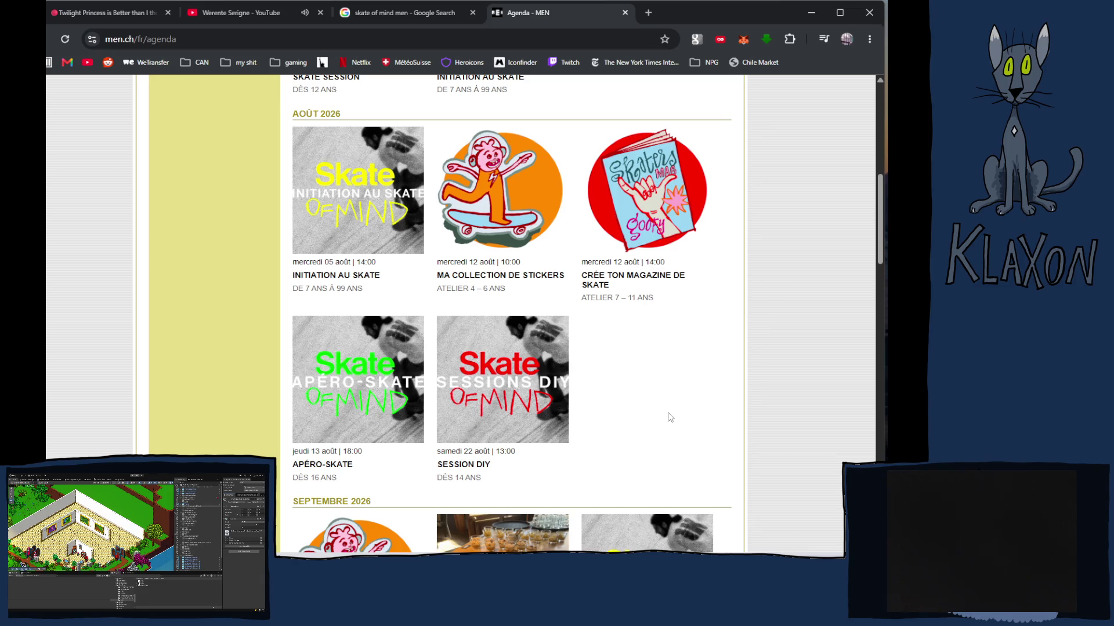
{"action": "left_click", "coordinate": [335, 398]}
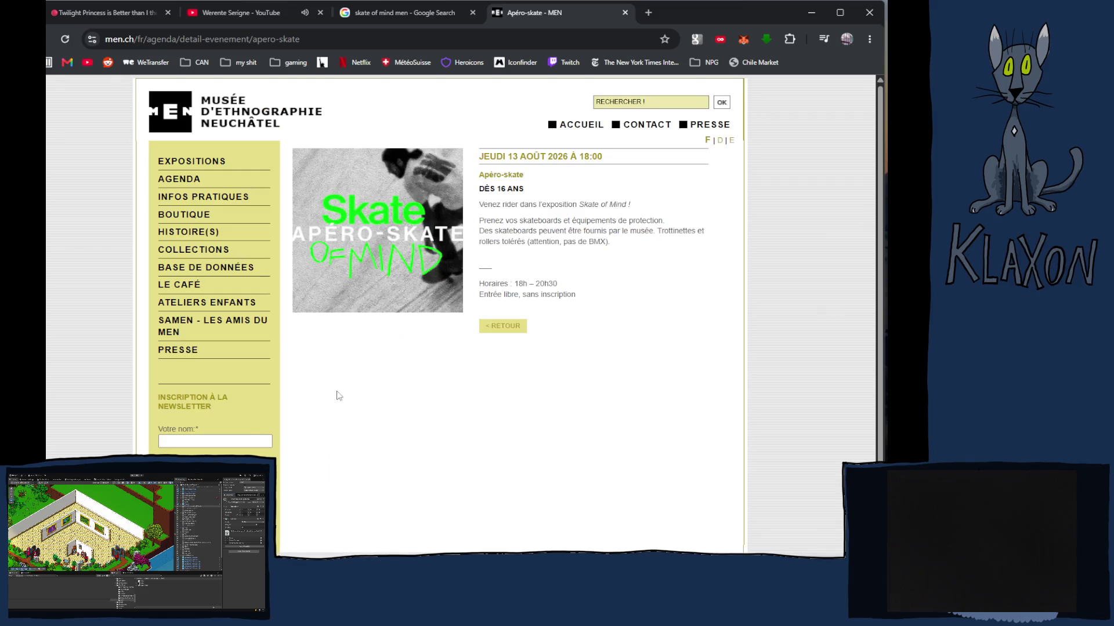
Leave the Apéro-skate page and read the Session DIY event details, then return to the agenda.
{"action": "key", "text": "alt+Left"}
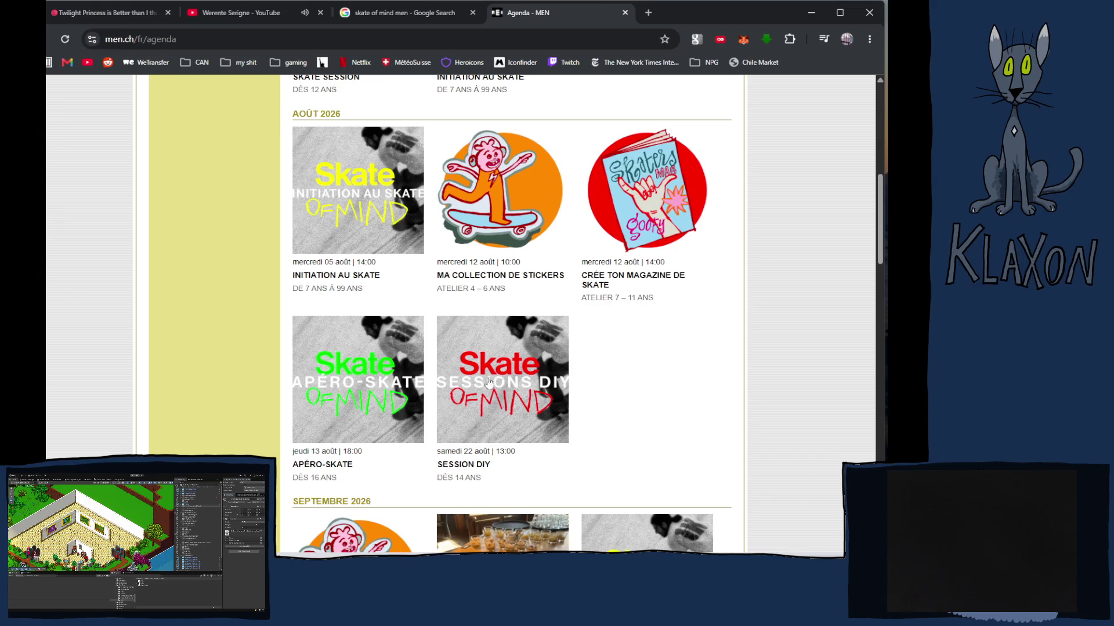
{"action": "left_click", "coordinate": [495, 378]}
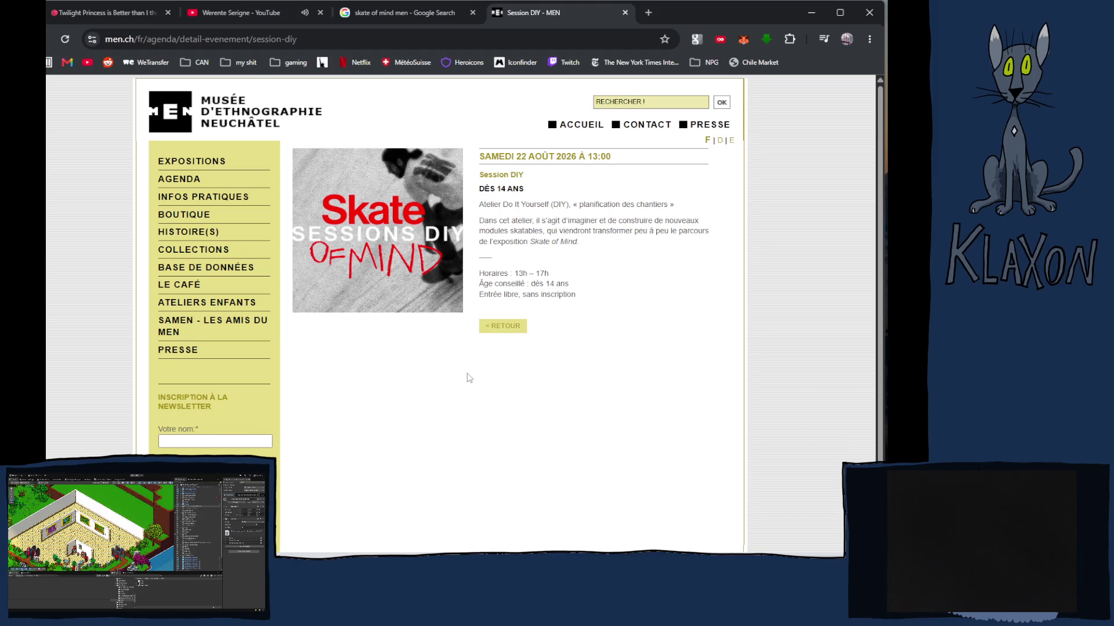
{"action": "key", "text": "alt+Left"}
Scroll the agenda through September and October to November 2026.
{"action": "scroll", "coordinate": [474, 378], "scroll_direction": "down", "scroll_amount": 4}
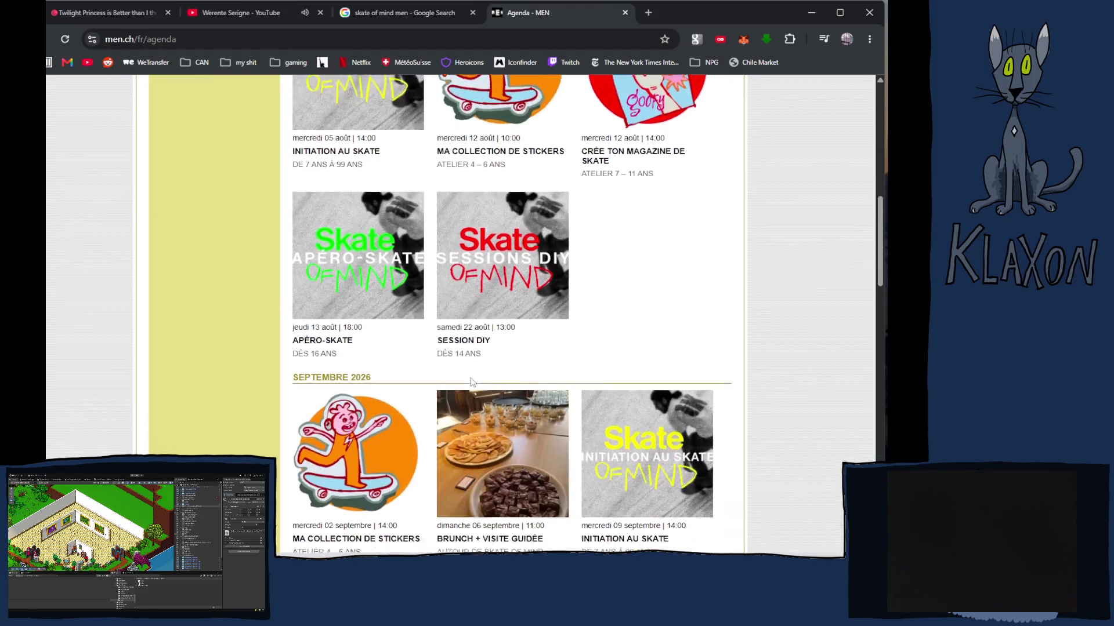
{"action": "scroll", "coordinate": [470, 384], "scroll_direction": "down", "scroll_amount": 2}
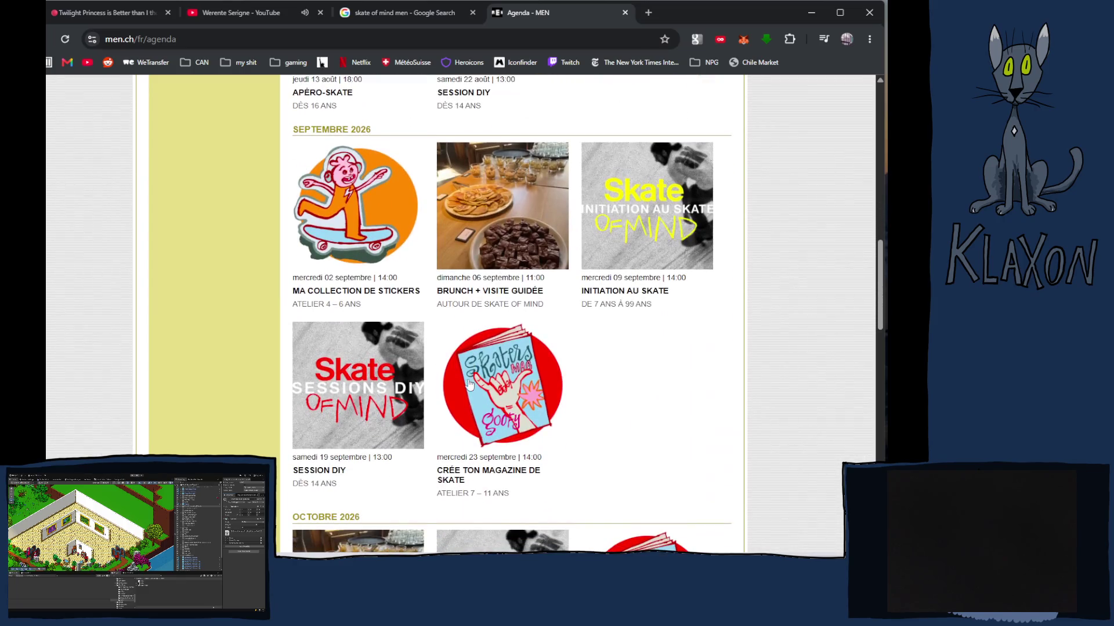
{"action": "scroll", "coordinate": [371, 412], "scroll_direction": "down", "scroll_amount": 11}
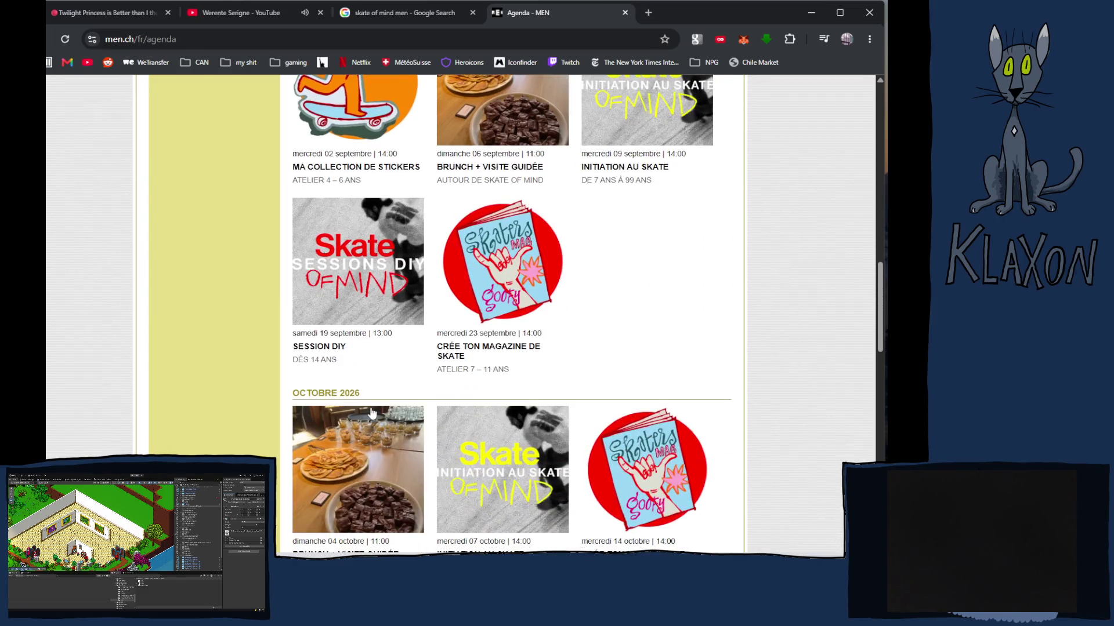
{"action": "scroll", "coordinate": [377, 410], "scroll_direction": "up", "scroll_amount": 20}
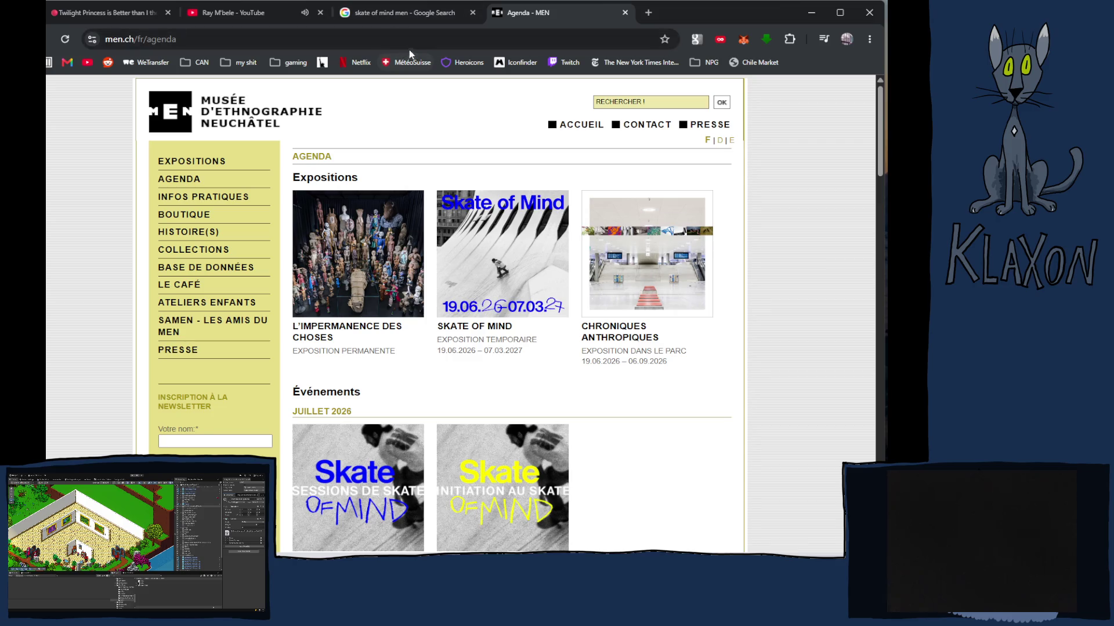
Switch to the YouTube tab playing Orchestra Baobab's Pirates Choice playlist.
{"action": "left_click", "coordinate": [248, 13]}
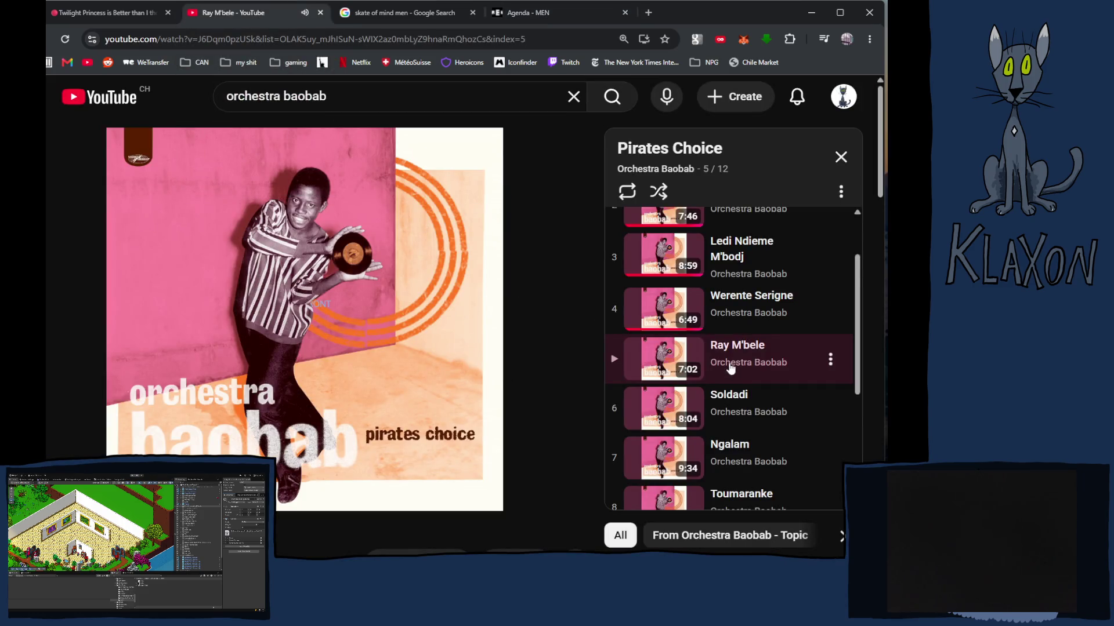
Resume Soldadi, track 6/12 of Orchestra Baobab's Pirates Choice playlist.
{"action": "scroll", "coordinate": [725, 368], "scroll_direction": "down", "scroll_amount": 3}
{"action": "scroll", "coordinate": [724, 369], "scroll_direction": "down", "scroll_amount": 1}
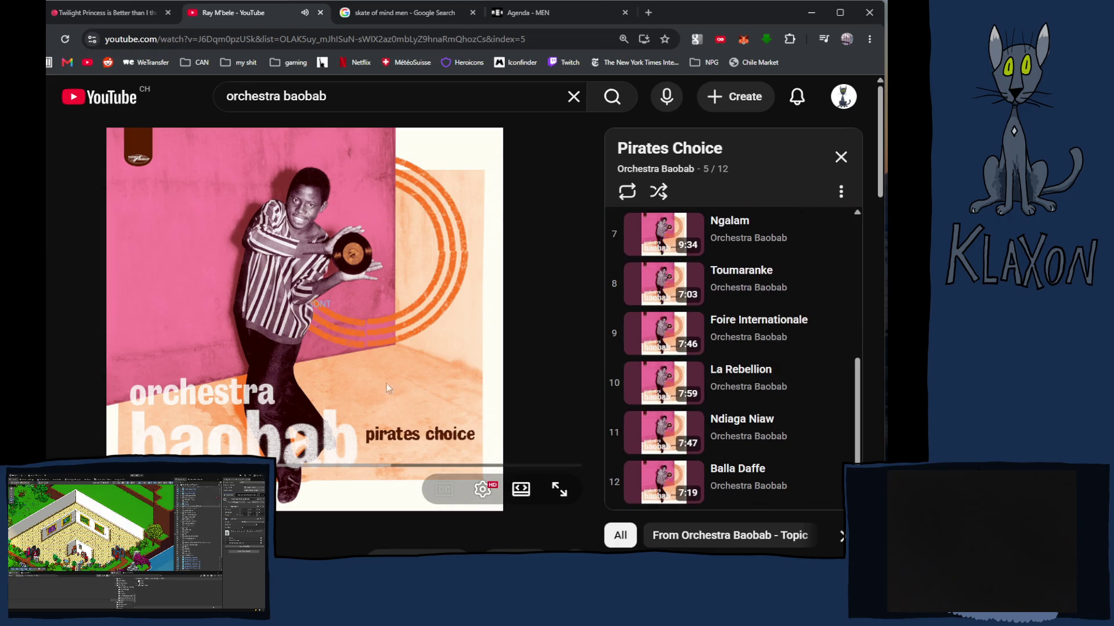
{"action": "scroll", "coordinate": [330, 402], "scroll_direction": "down", "scroll_amount": 1}
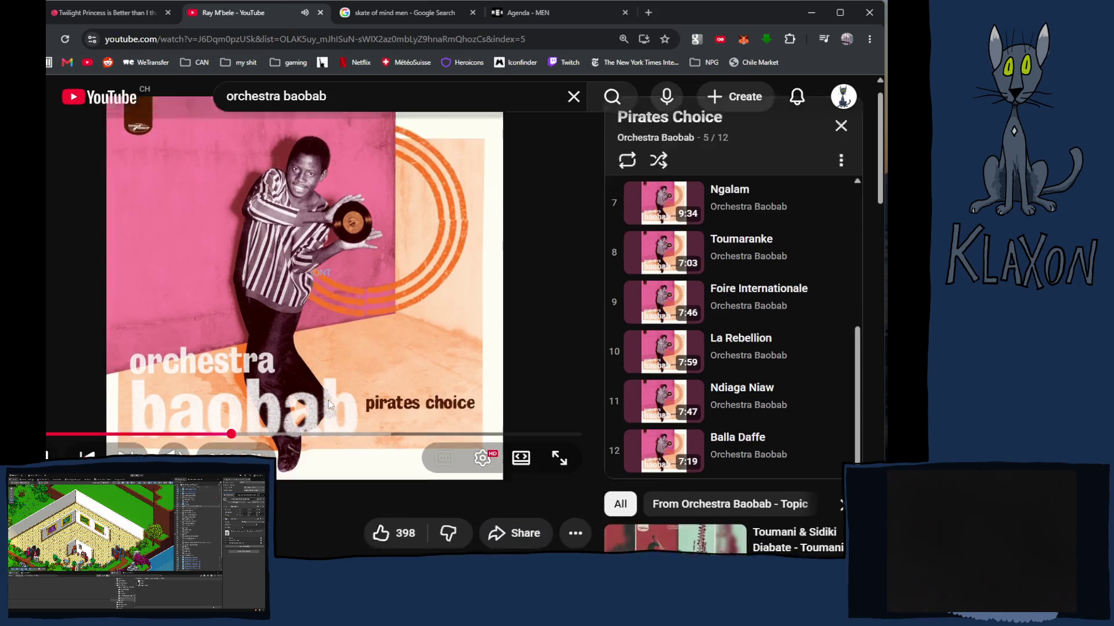
{"action": "scroll", "coordinate": [318, 391], "scroll_direction": "down", "scroll_amount": 2}
{"action": "scroll", "coordinate": [313, 393], "scroll_direction": "down", "scroll_amount": 4}
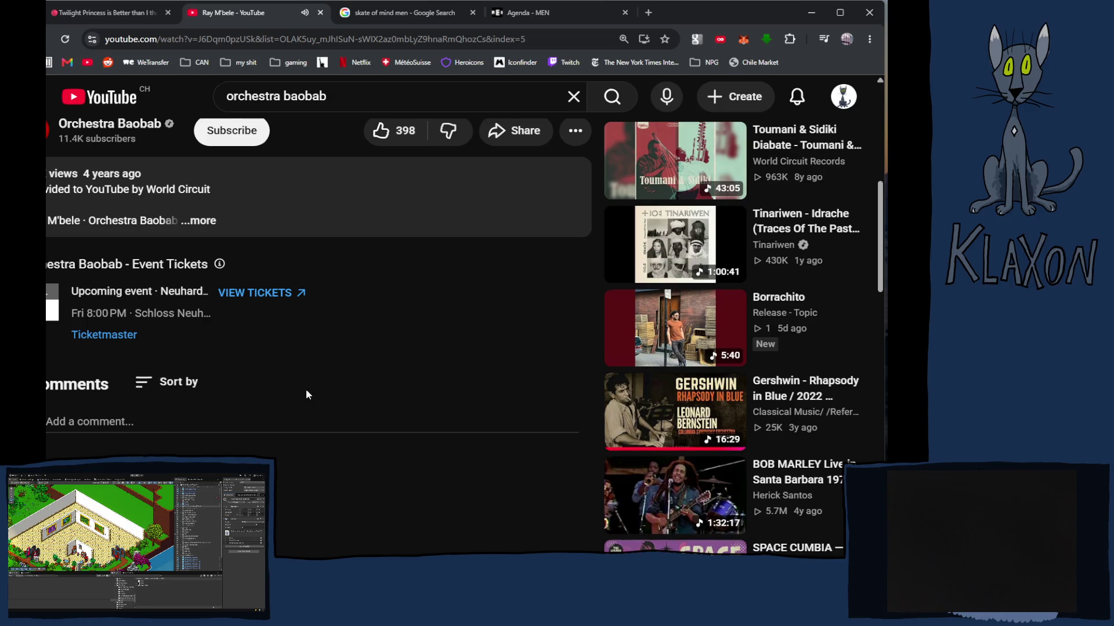
{"action": "scroll", "coordinate": [308, 397], "scroll_direction": "up", "scroll_amount": 3}
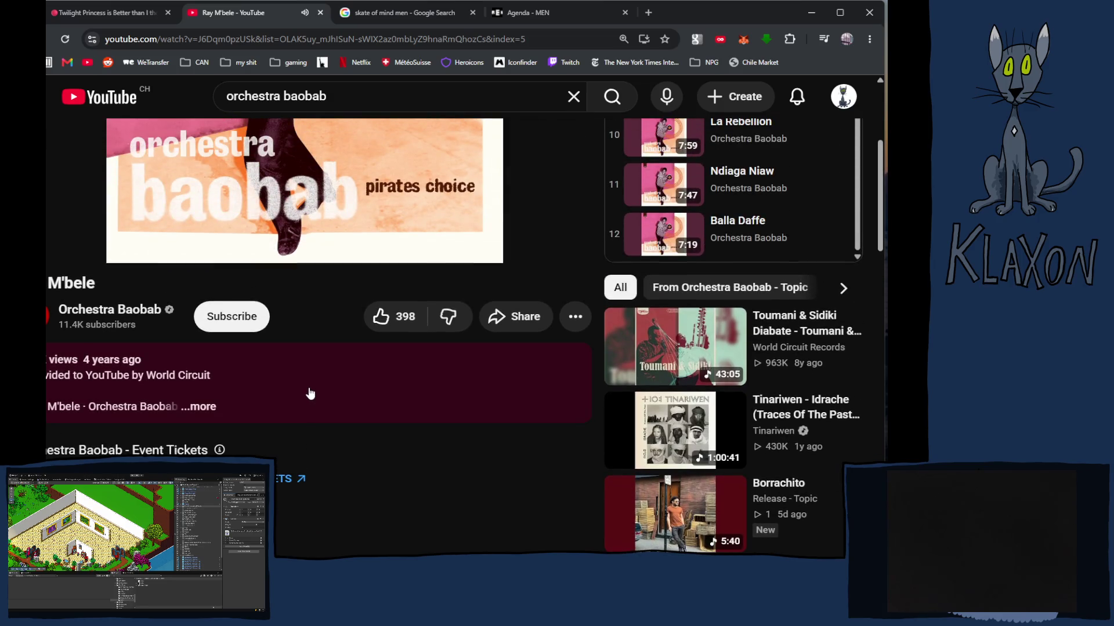
{"action": "scroll", "coordinate": [309, 393], "scroll_direction": "up", "scroll_amount": 4}
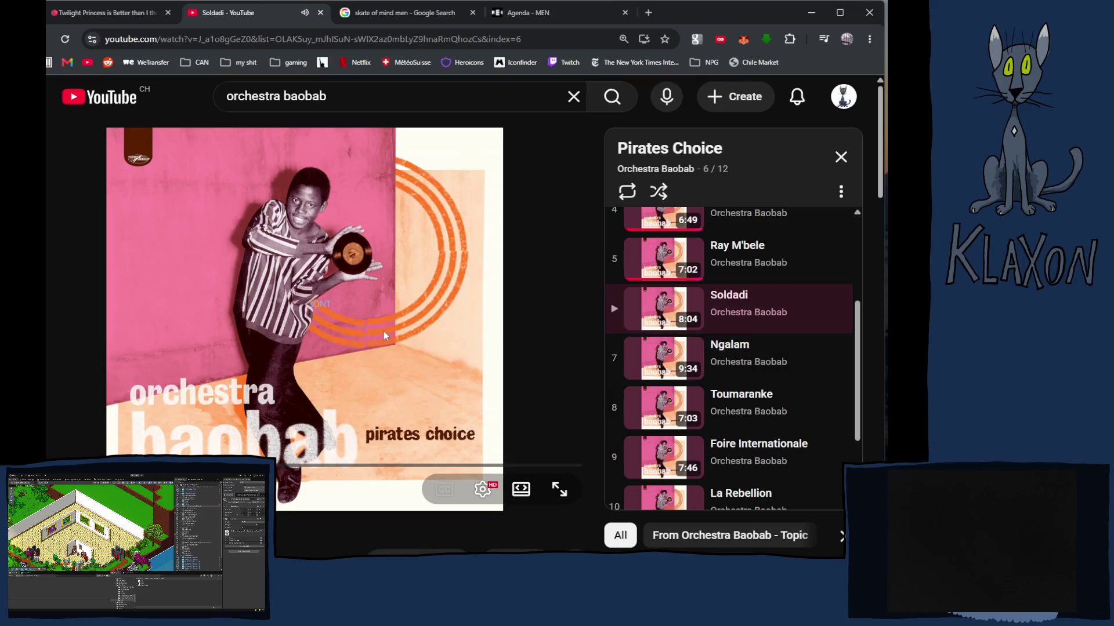
{"action": "left_click", "coordinate": [374, 329]}
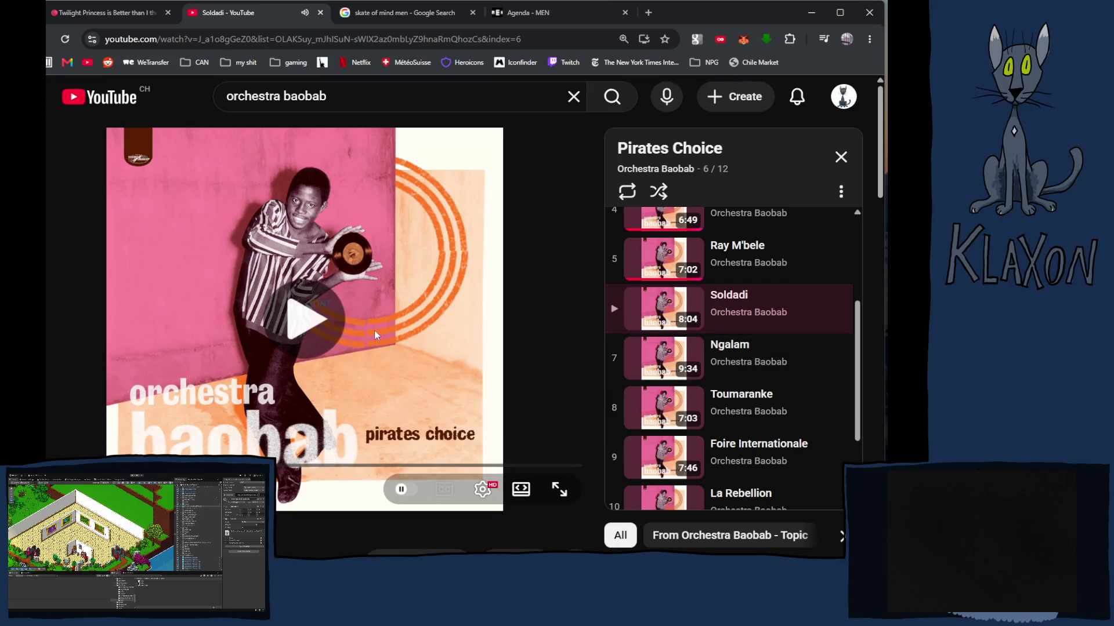
Pause Soldadi, glance at its description, and close the skate of mind men tab.
{"action": "left_click", "coordinate": [358, 293]}
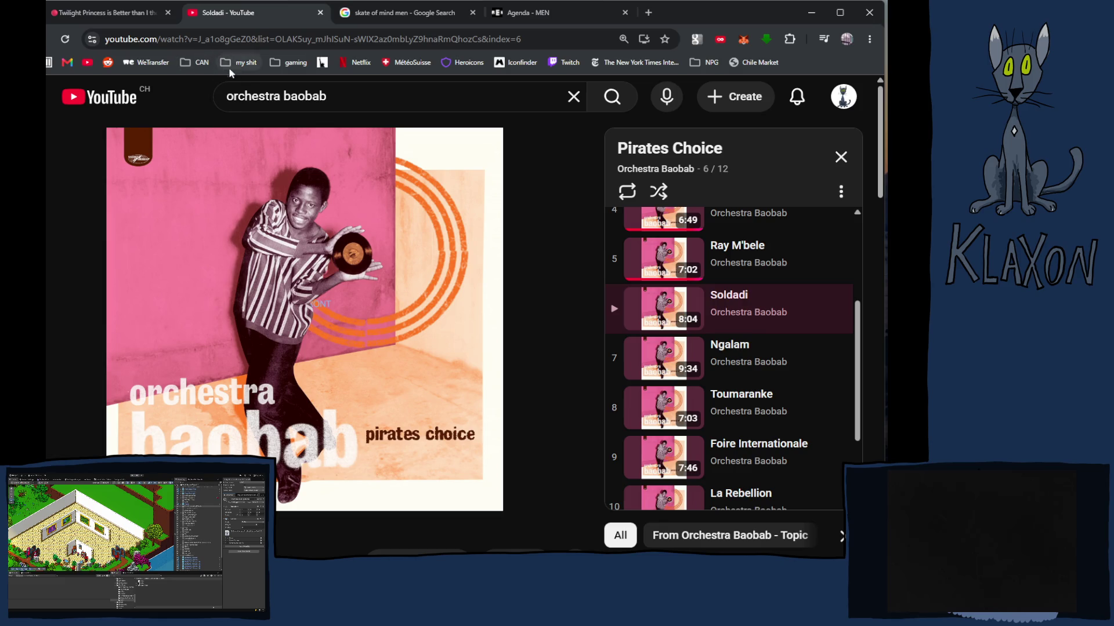
{"action": "scroll", "coordinate": [362, 265], "scroll_direction": "down", "scroll_amount": 5}
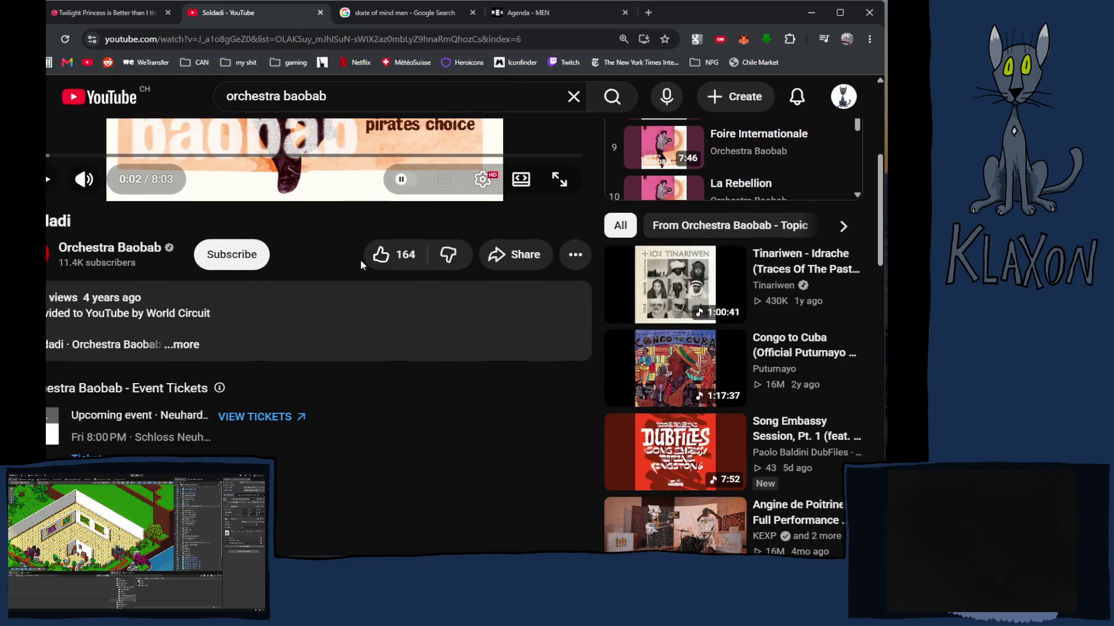
{"action": "scroll", "coordinate": [361, 258], "scroll_direction": "up", "scroll_amount": 5}
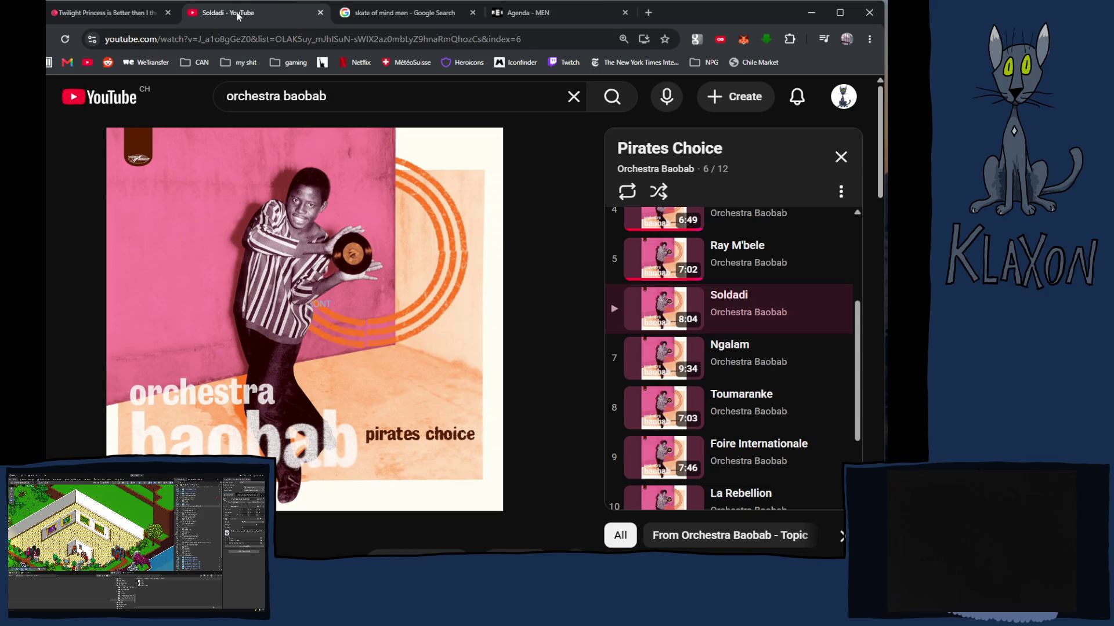
{"action": "left_click", "coordinate": [472, 13]}
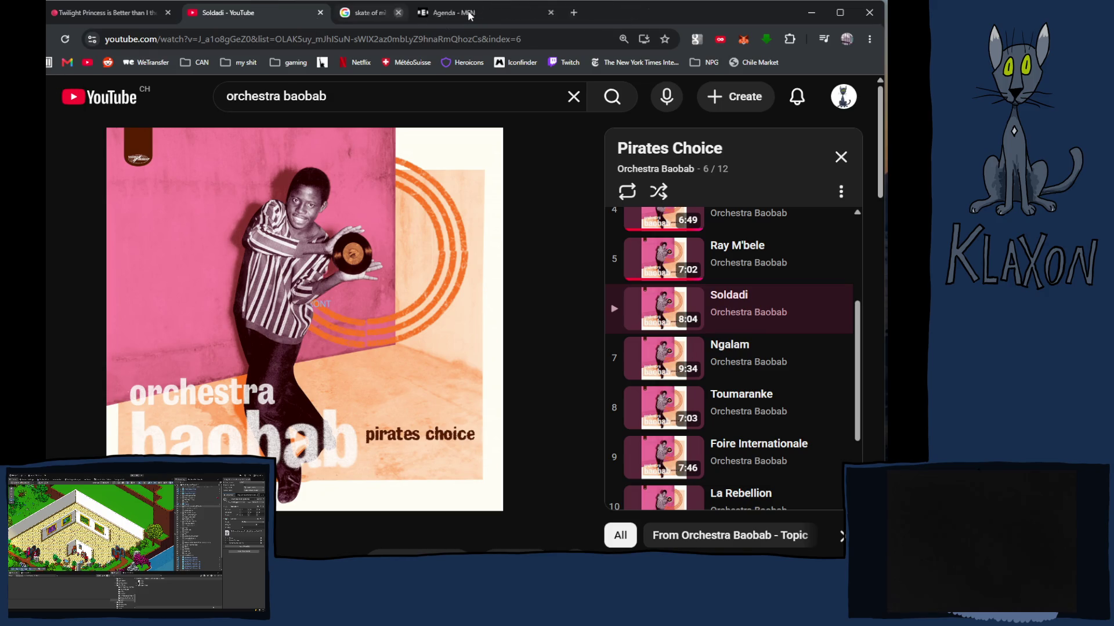
Close the Agenda - MEN tab and return to the YouTube home feed.
{"action": "left_click", "coordinate": [472, 12]}
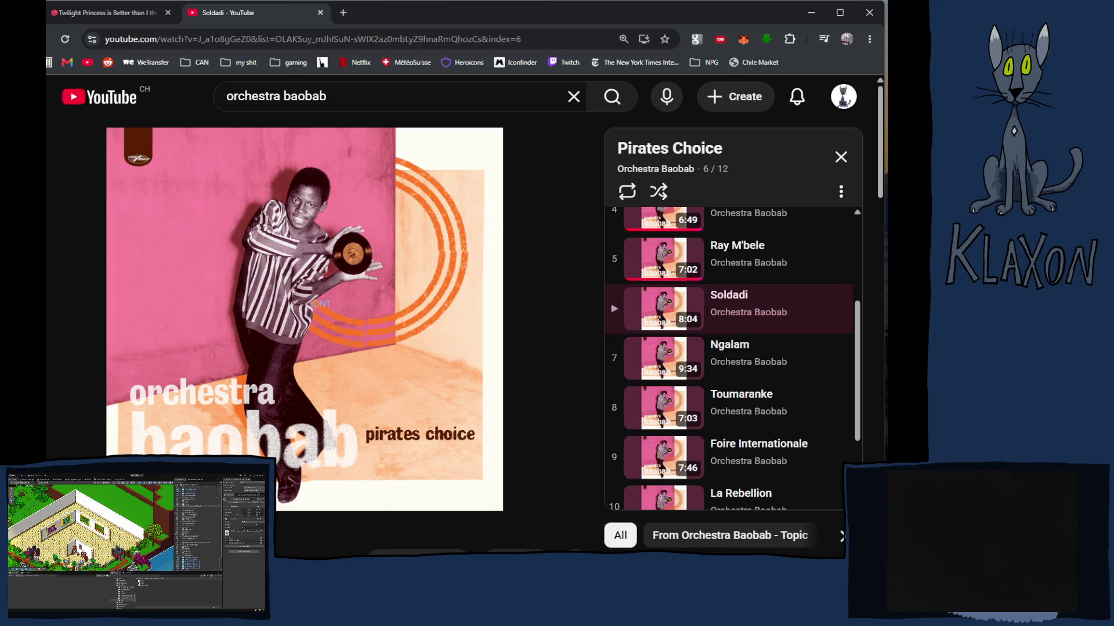
{"action": "left_click", "coordinate": [74, 97]}
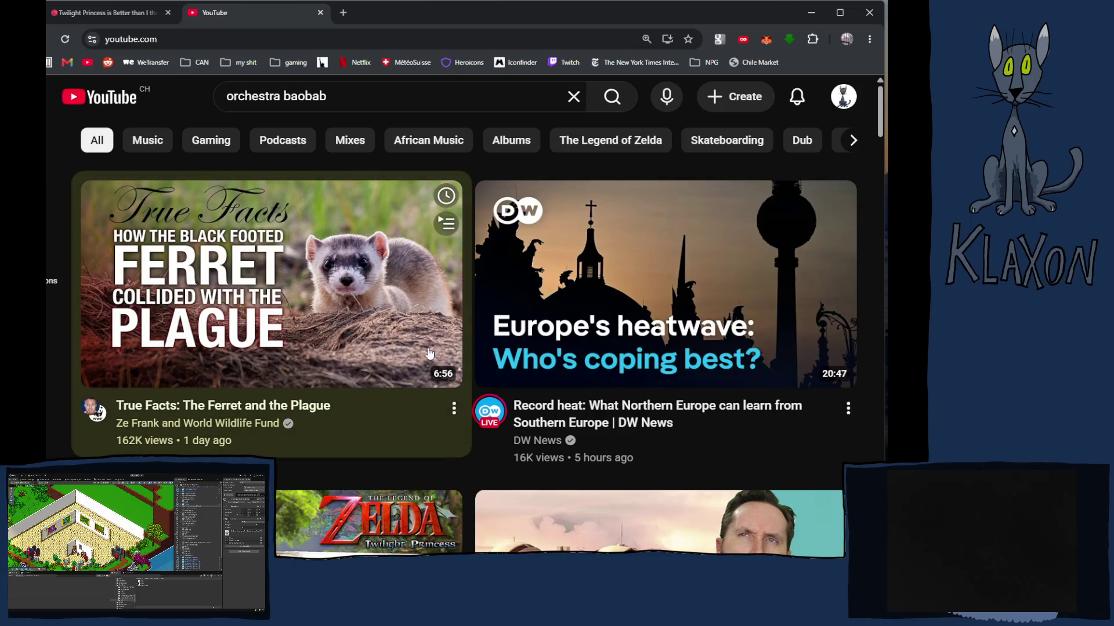
{"action": "scroll", "coordinate": [360, 342], "scroll_direction": "down", "scroll_amount": 3}
{"action": "scroll", "coordinate": [359, 339], "scroll_direction": "down", "scroll_amount": 3}
{"action": "scroll", "coordinate": [358, 335], "scroll_direction": "up", "scroll_amount": 6}
Play Ze Frank's 'True Facts: The Ferret and the Plague' in theater mode.
{"action": "left_click", "coordinate": [139, 427]}
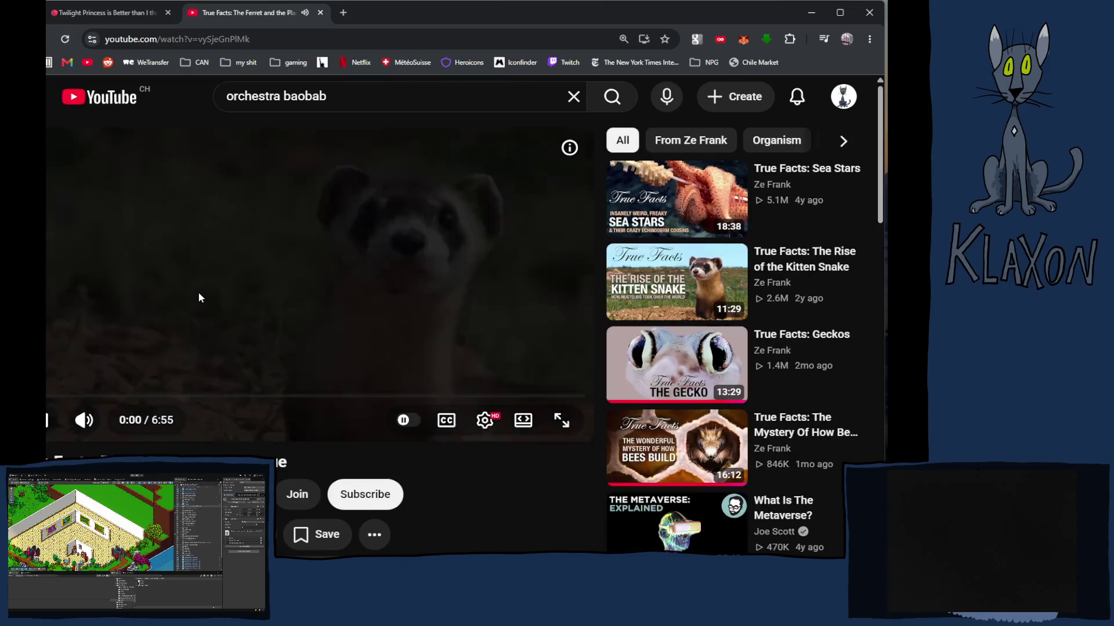
{"action": "left_click", "coordinate": [199, 298]}
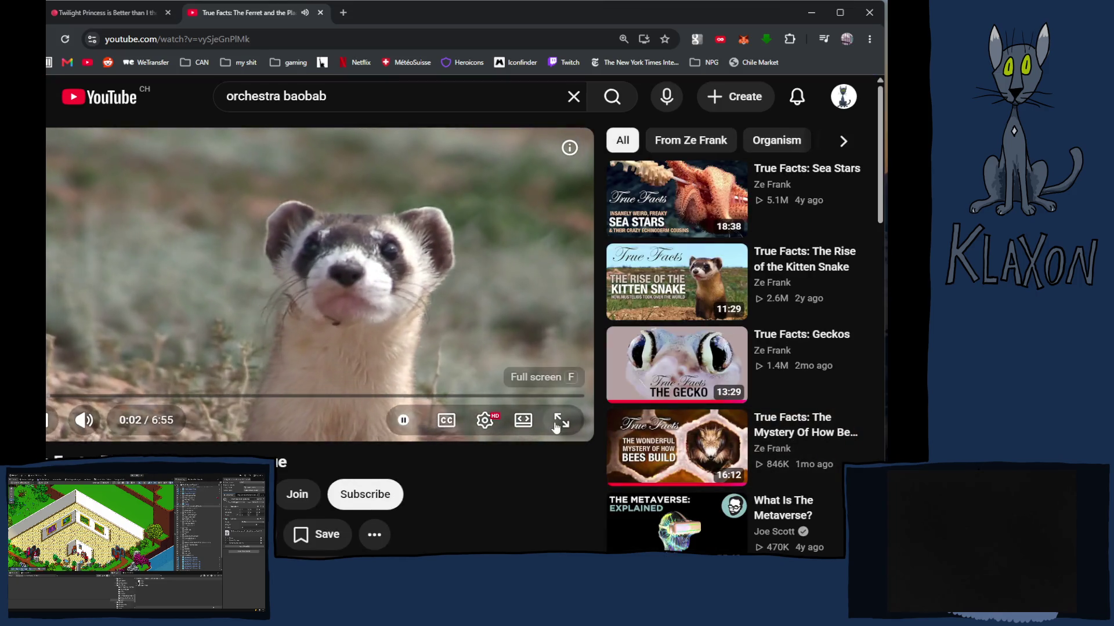
{"action": "left_click", "coordinate": [523, 421]}
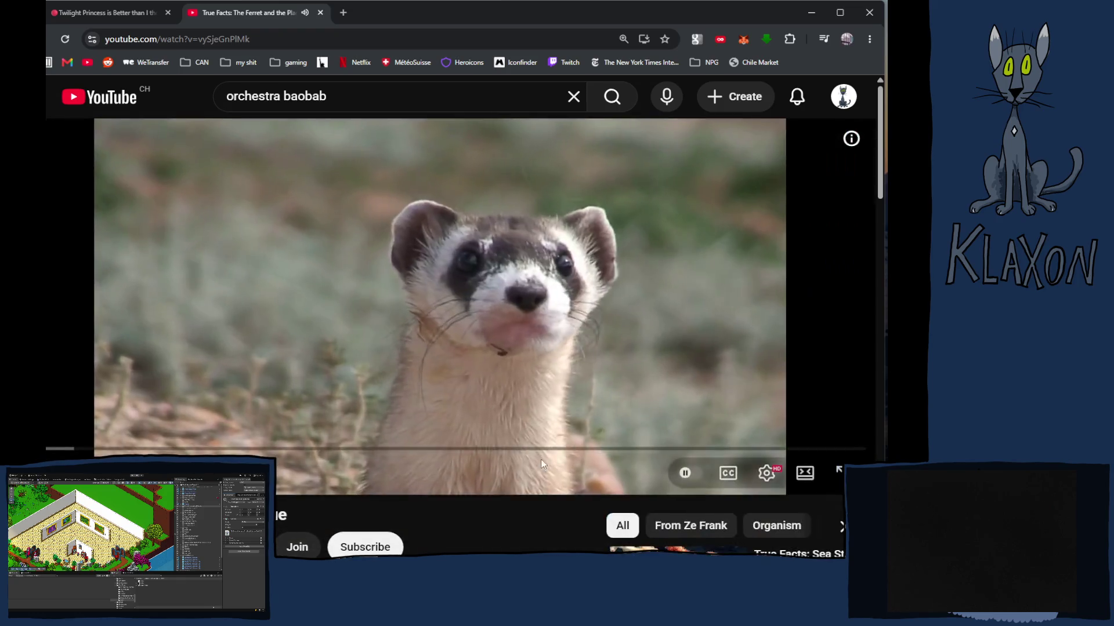
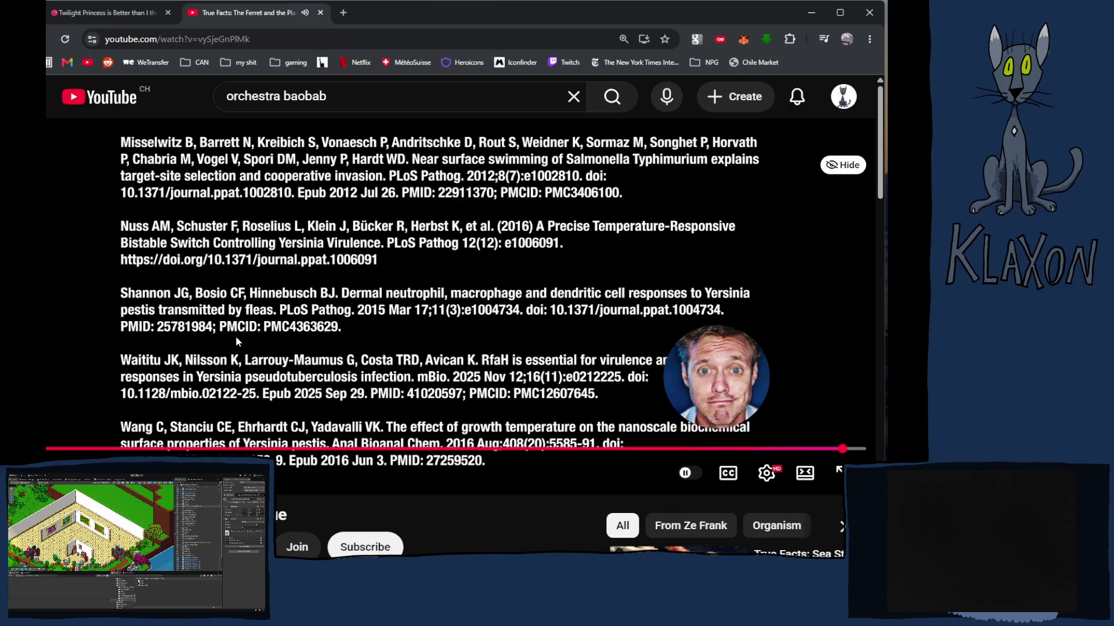
Scroll the YouTube ferret video page down three notches and back up.
{"action": "scroll", "coordinate": [236, 336], "scroll_direction": "down", "scroll_amount": 3}
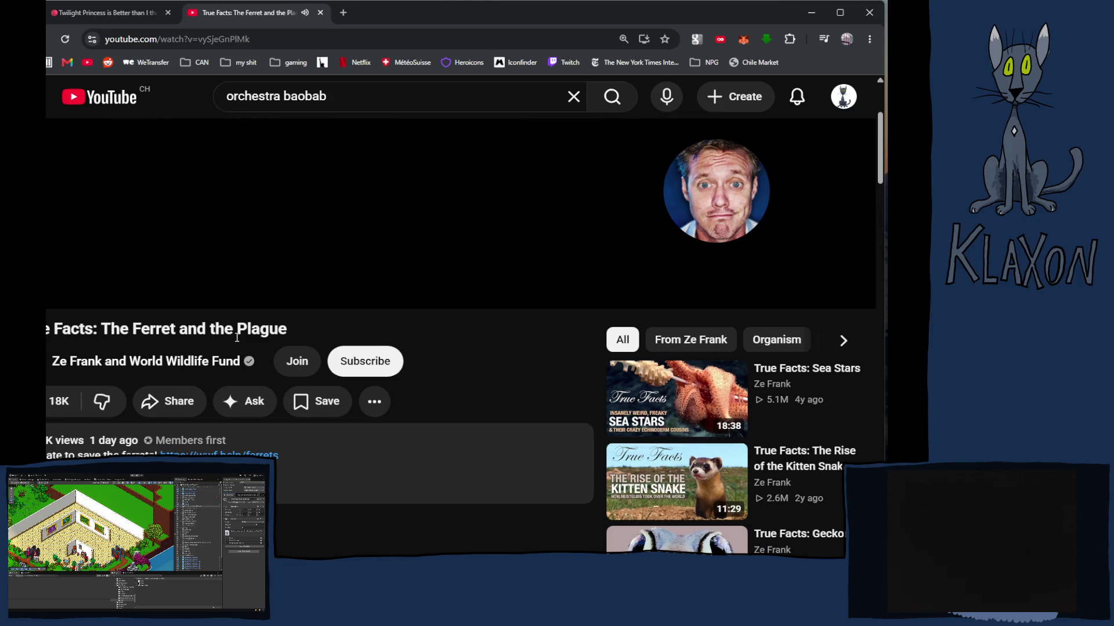
{"action": "scroll", "coordinate": [236, 337], "scroll_direction": "up", "scroll_amount": 3}
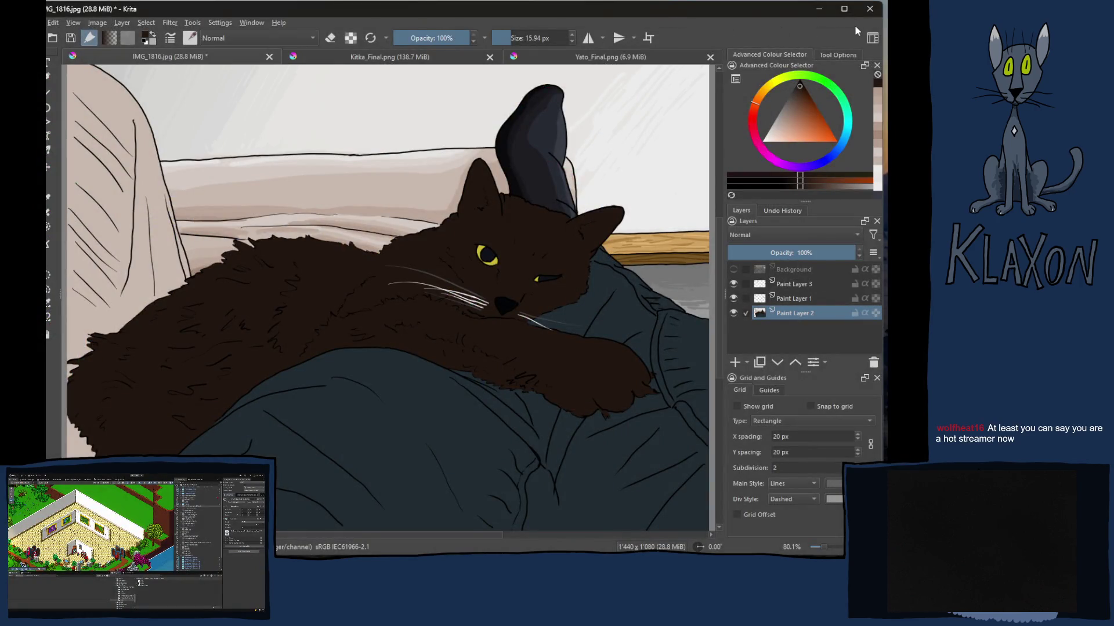
Cancel closing Krita and start a Save As with file type Krita document (*.kra).
{"action": "left_click", "coordinate": [869, 9]}
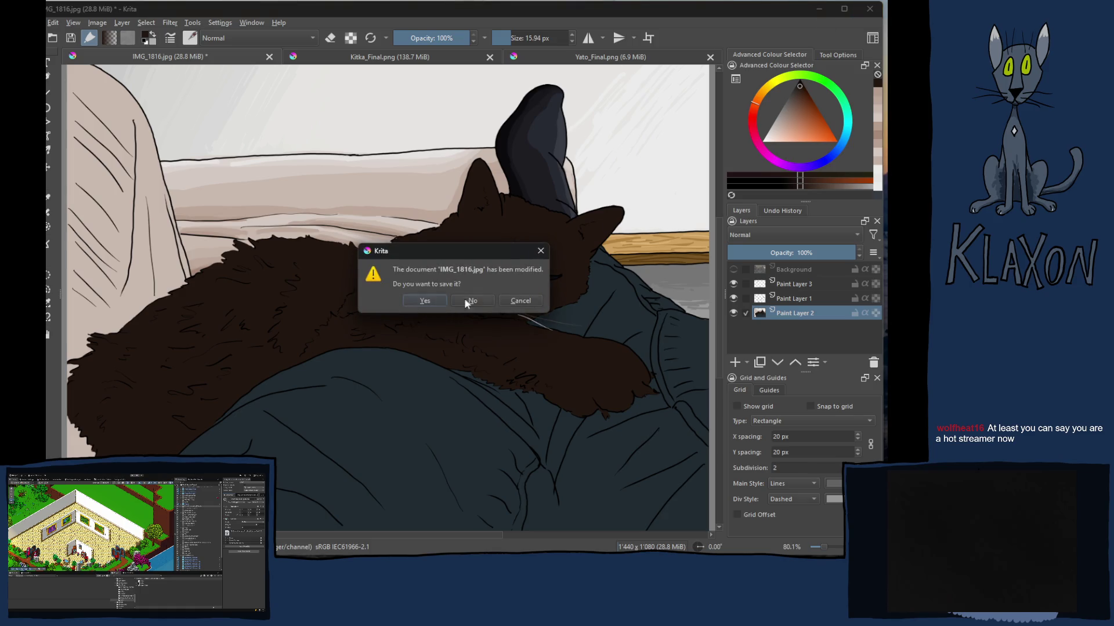
{"action": "left_click", "coordinate": [520, 300]}
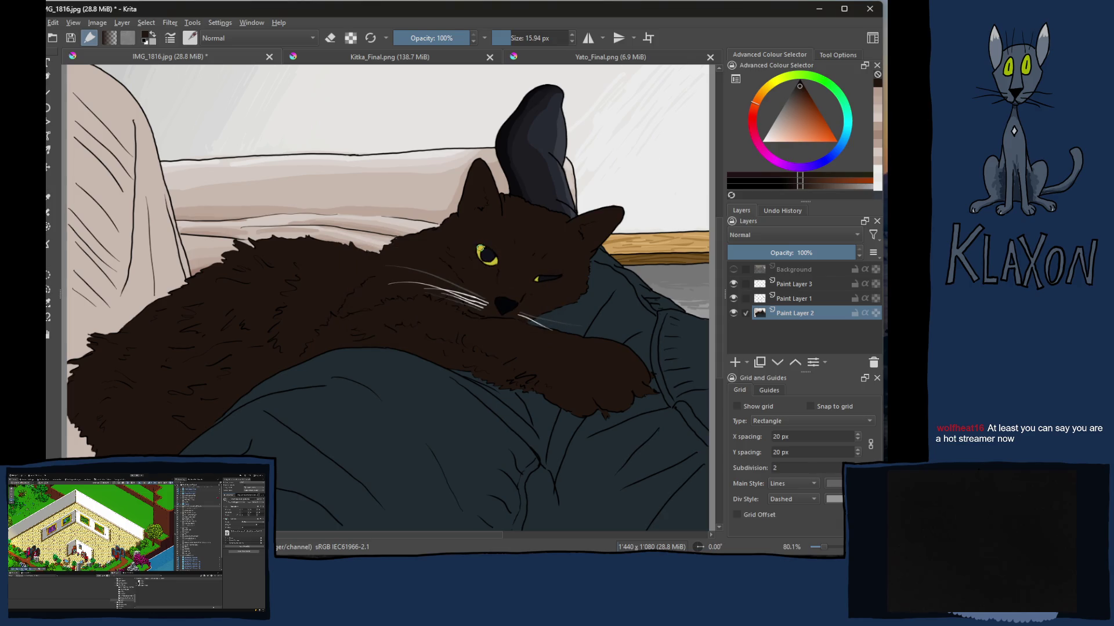
{"action": "key", "text": "ctrl+shift+s"}
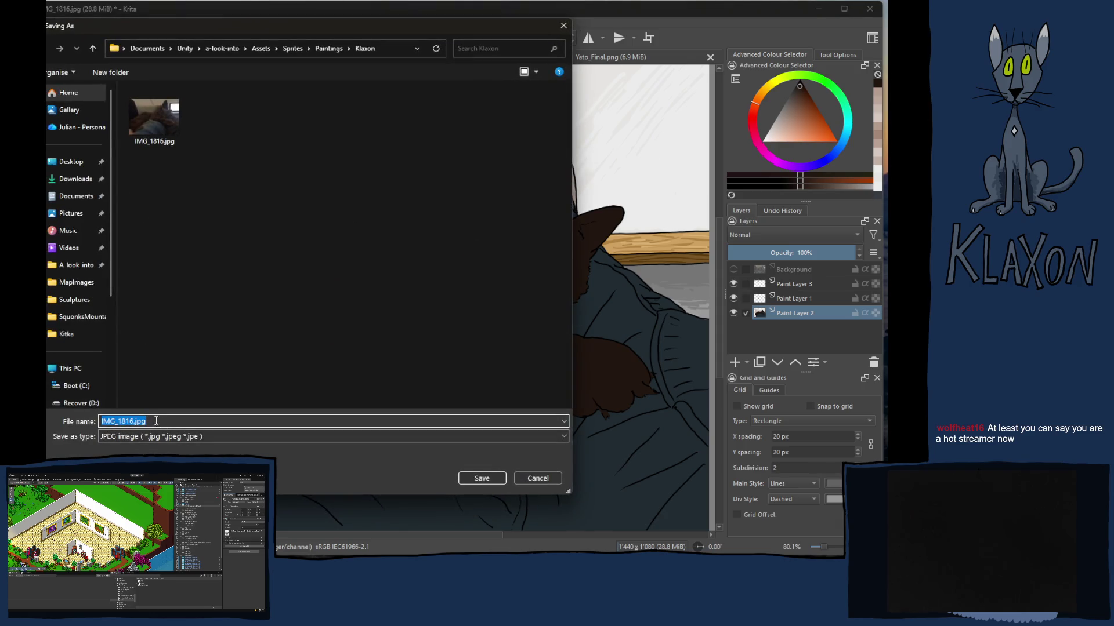
{"action": "left_click", "coordinate": [179, 439]}
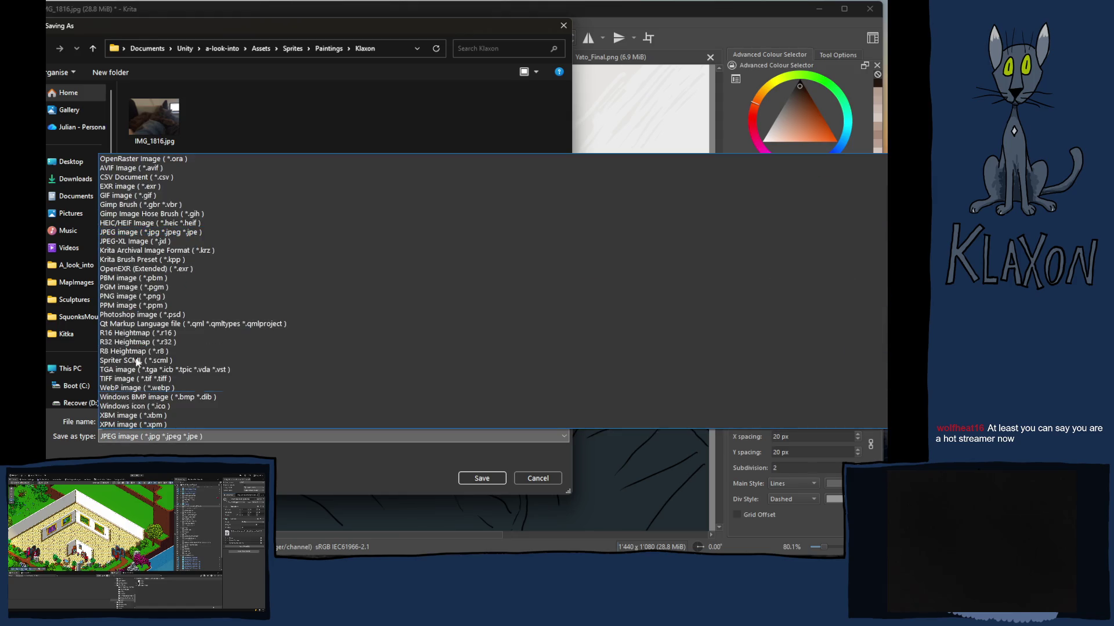
{"action": "left_click", "coordinate": [135, 168]}
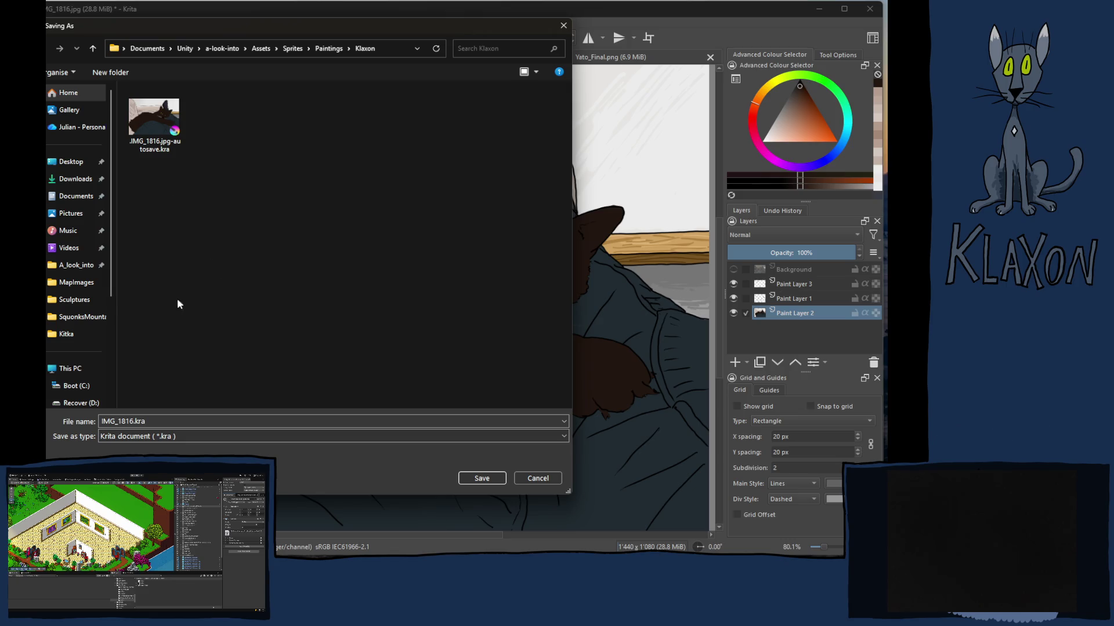
Save the painting as Klaxon.kra in the Paintings/Klaxon folder, then close Krita.
{"action": "left_click", "coordinate": [124, 423]}
{"action": "double_click", "coordinate": [123, 423]}
{"action": "type", "text": "Klax"}
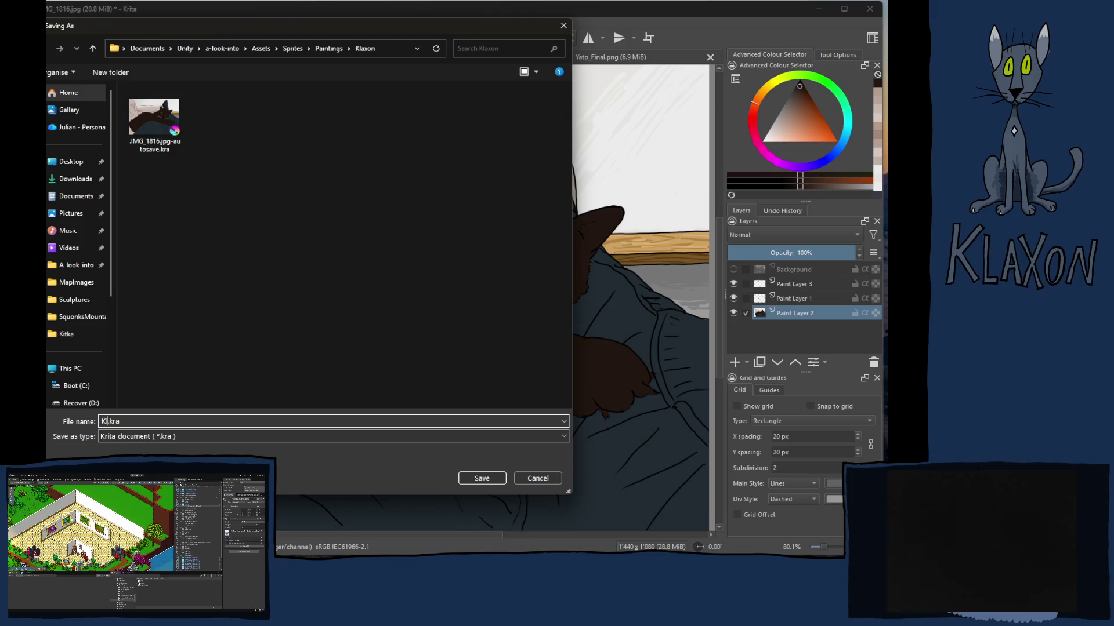
{"action": "type", "text": "on"}
{"action": "key", "text": "Return"}
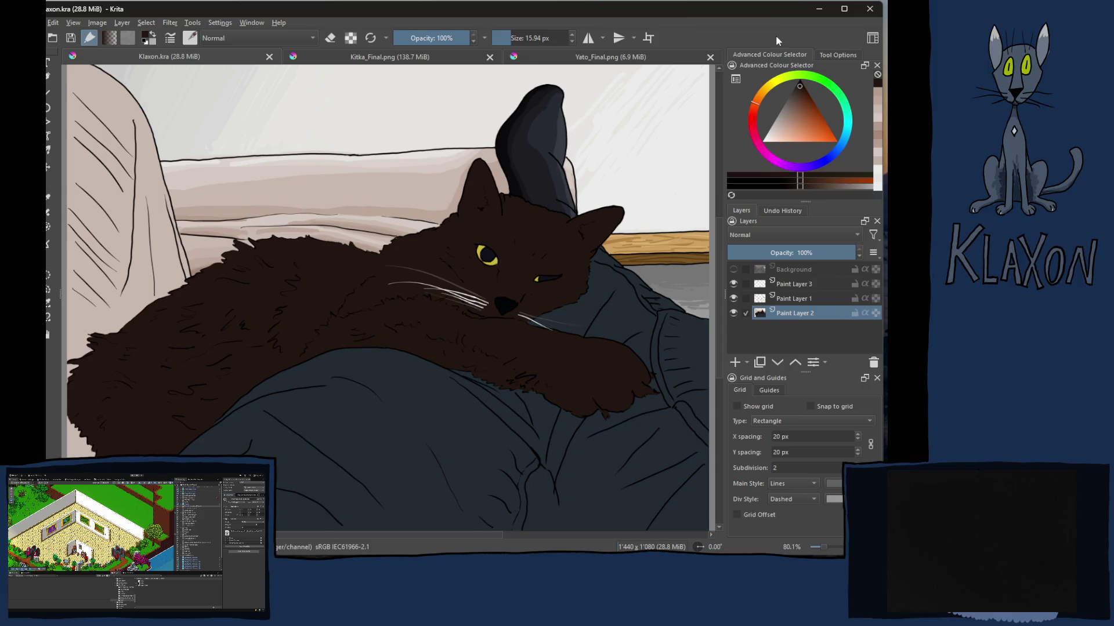
{"action": "left_click", "coordinate": [875, 12]}
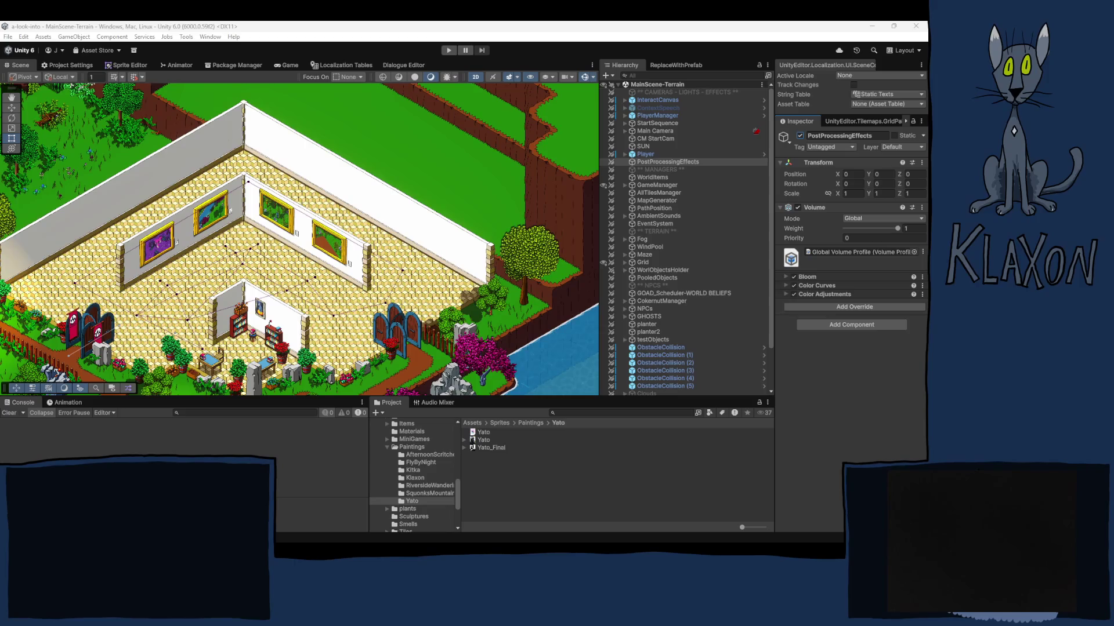